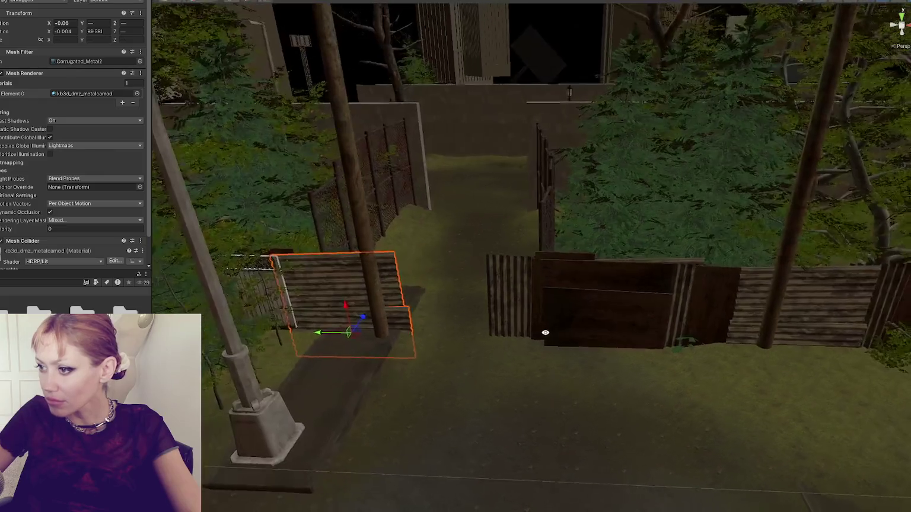
# Select the Corrugated_Metal 2 panel and nudge it slightly along its green axis
pyautogui.moveTo(313, 343); pyautogui.dragTo(315, 344)
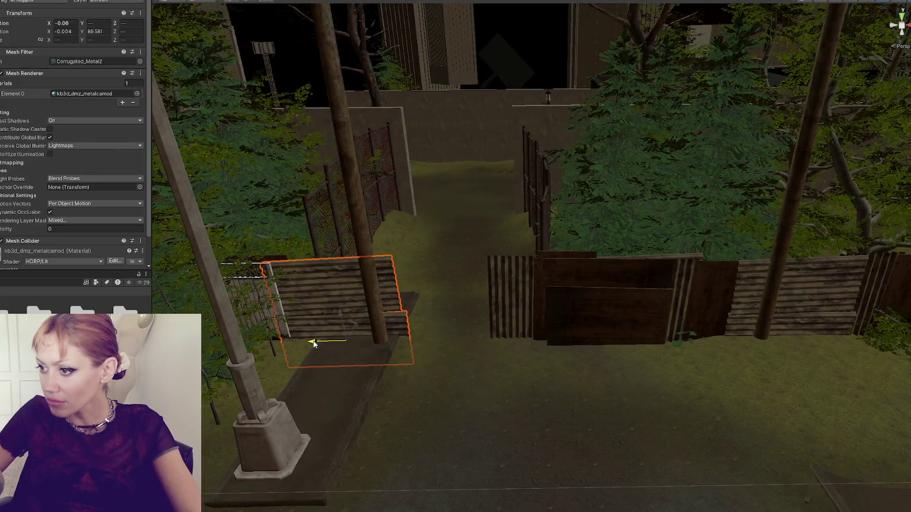
pyautogui.click(376, 284)
pyautogui.click(379, 284)
pyautogui.click(385, 289)
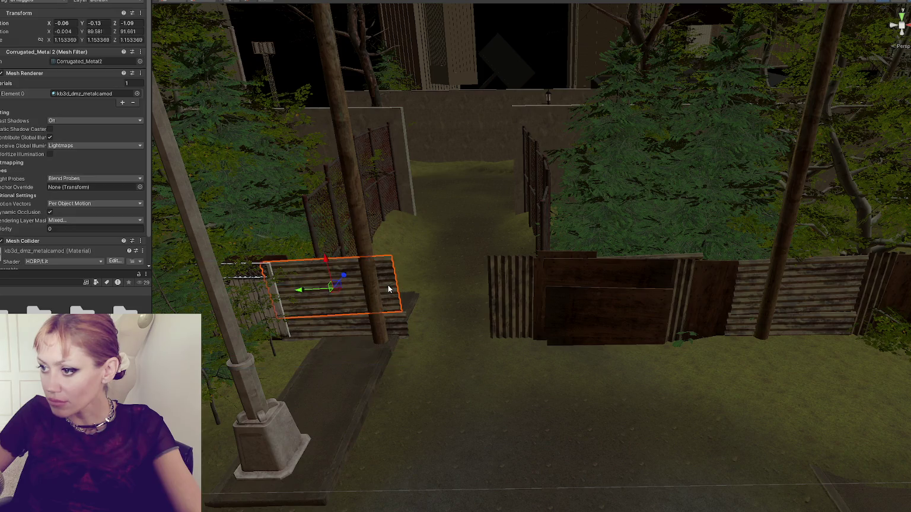
pyautogui.moveTo(300, 291); pyautogui.dragTo(304, 291)
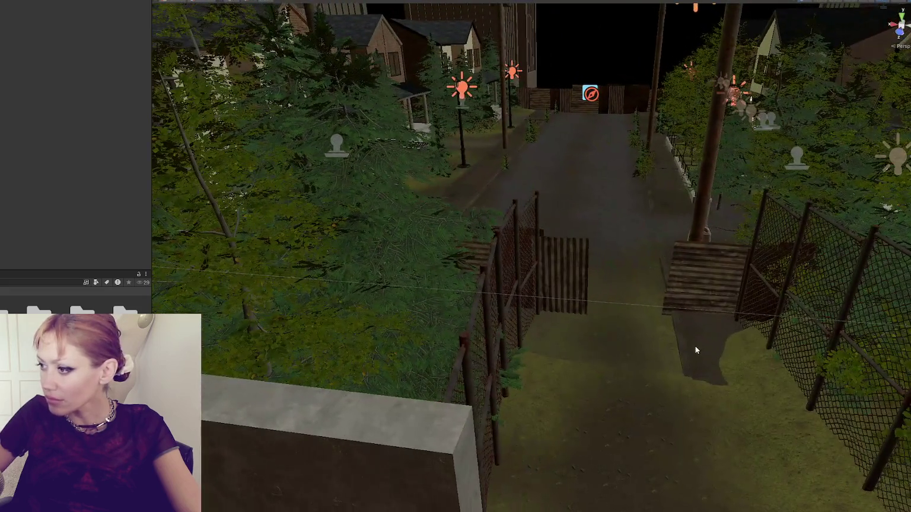
# Delete the stray ground shadow object by the fence and select the item spawn cube
pyautogui.click(697, 351)
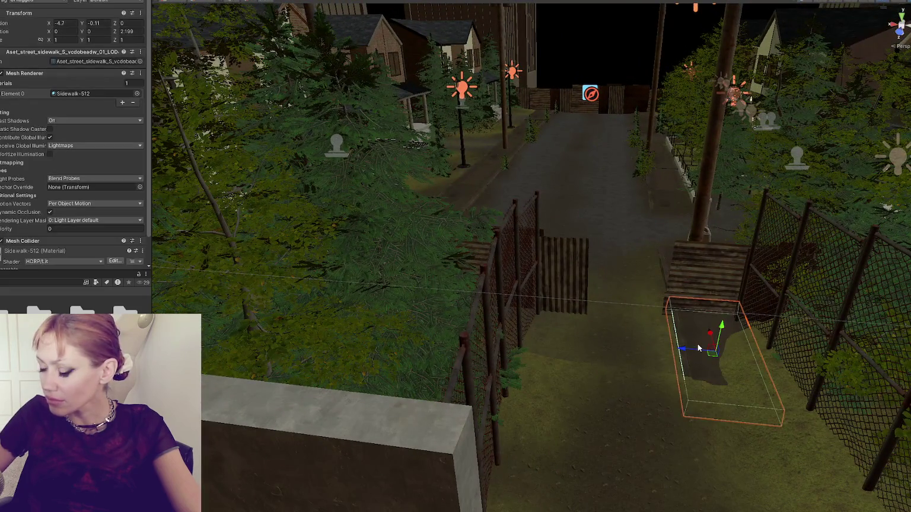
pyautogui.press('Delete')
pyautogui.moveTo(701, 346)
pyautogui.mouseDown()
pyautogui.moveTo(763, 317)
pyautogui.moveTo(431, 316)
pyautogui.moveTo(374, 301)
pyautogui.moveTo(551, 309)
pyautogui.moveTo(383, 263)
pyautogui.moveTo(602, 260)
pyautogui.moveTo(519, 322)
pyautogui.moveTo(621, 299)
pyautogui.mouseUp()
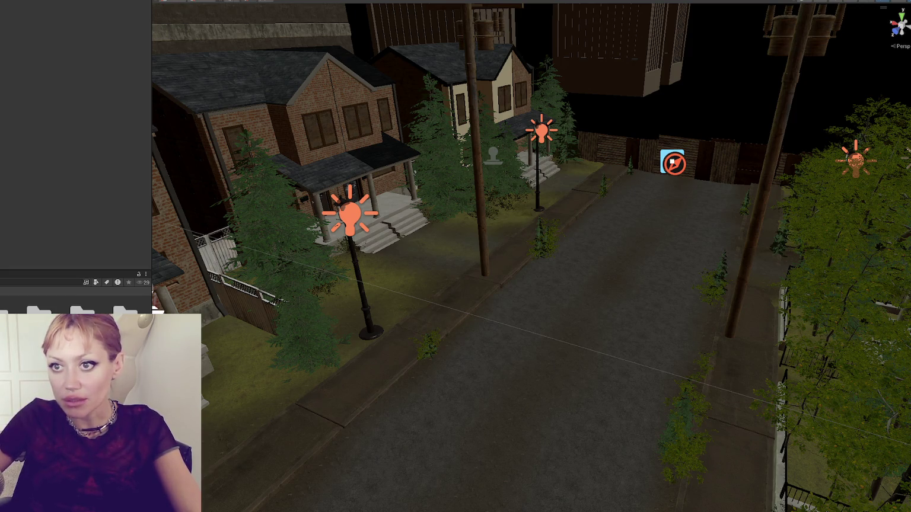
pyautogui.click(718, 309)
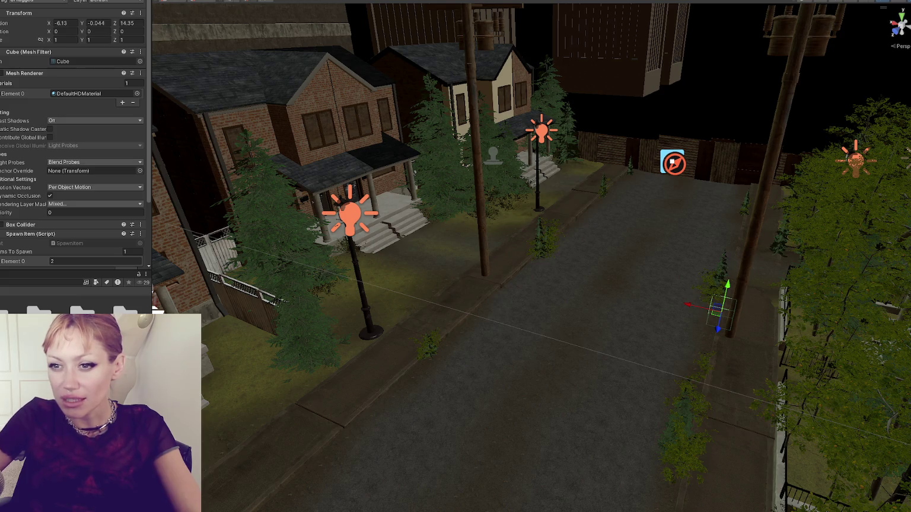
# Scroll the spawn cube's Inspector down to its Spawn Item component
pyautogui.scroll(-3, 2, 194)
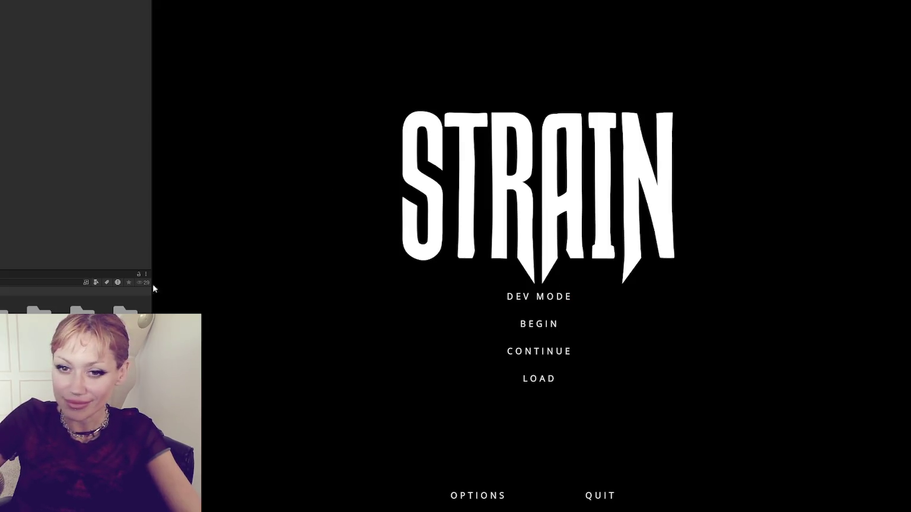
# Start the game in Dev Mode, widen the game view and pick up the newspaper
pyautogui.click(515, 298)
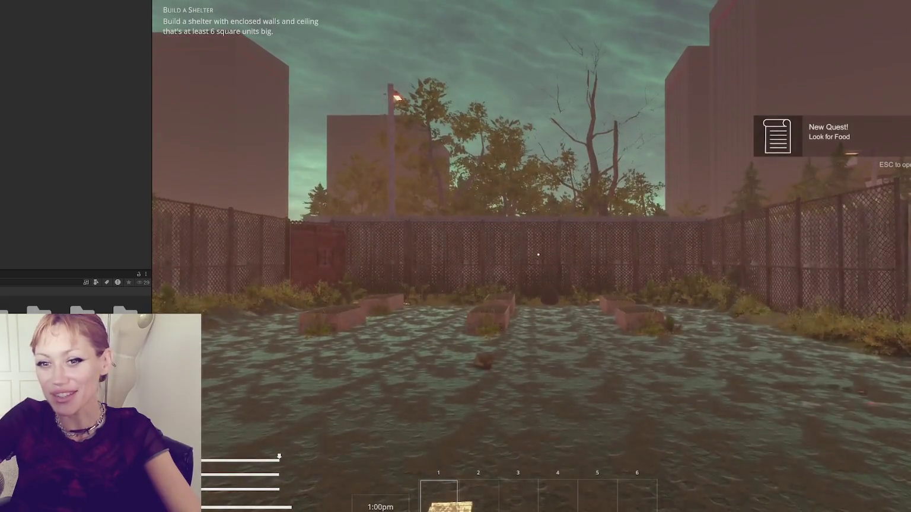
pyautogui.moveTo(148, 138); pyautogui.dragTo(3, 138)
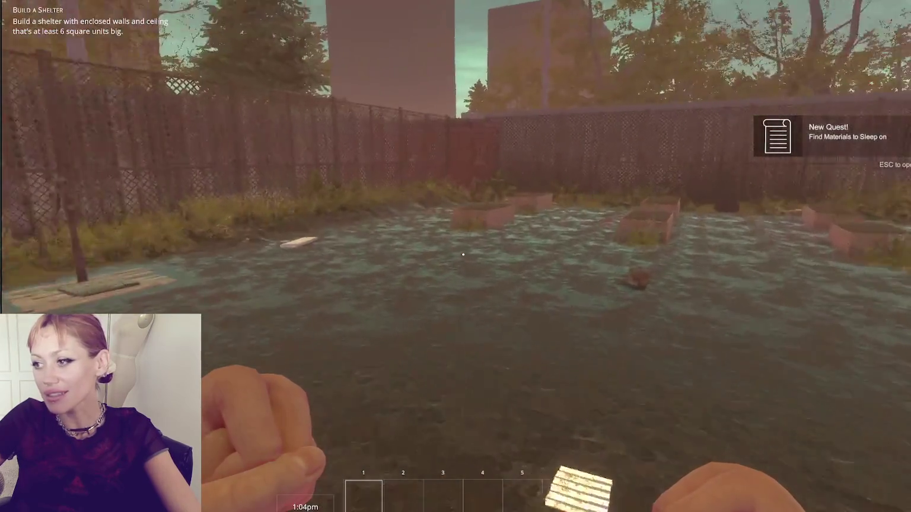
pyautogui.press('w')
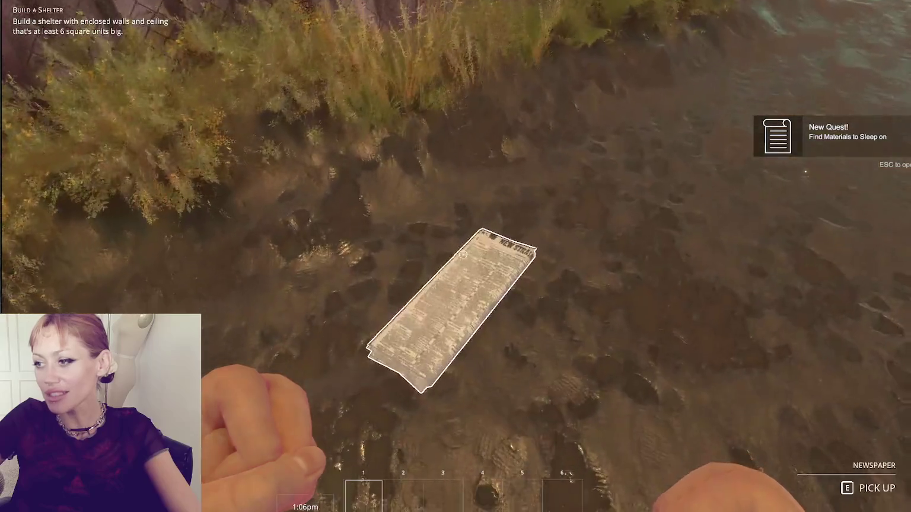
pyautogui.press('e')
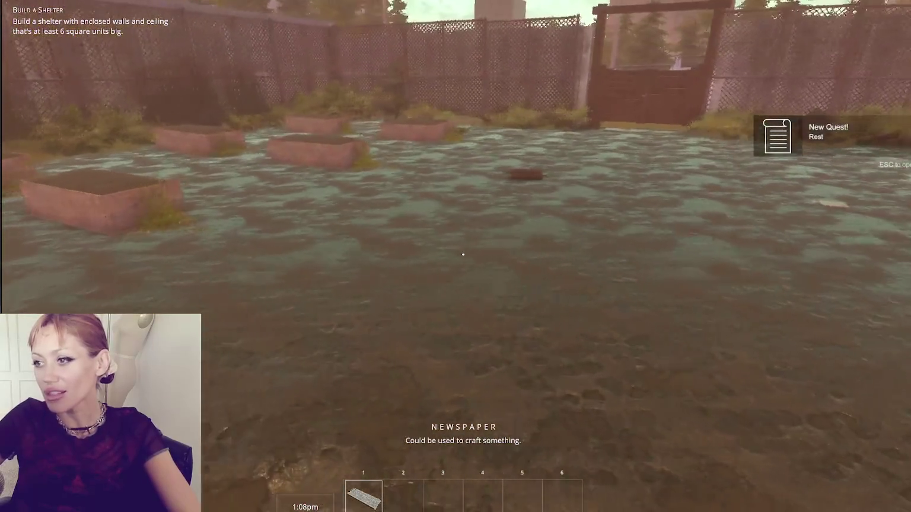
# Build a Newspaper Bed from the pause menu and place it on the yard ground
pyautogui.press('Escape')
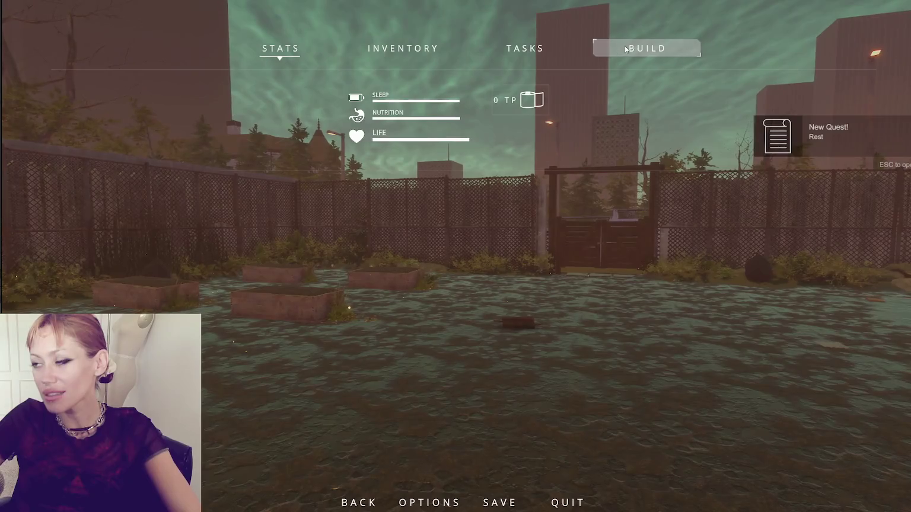
pyautogui.click(625, 46)
pyautogui.click(578, 140)
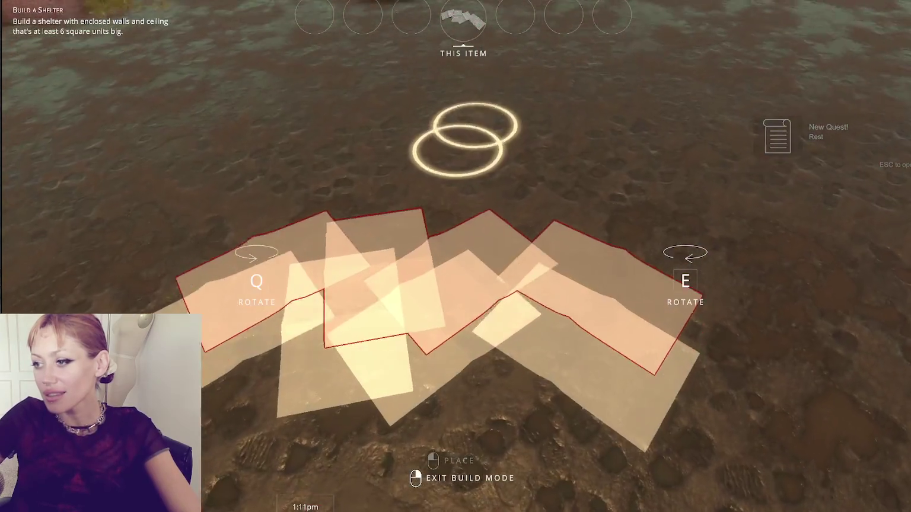
pyautogui.click(455, 256)
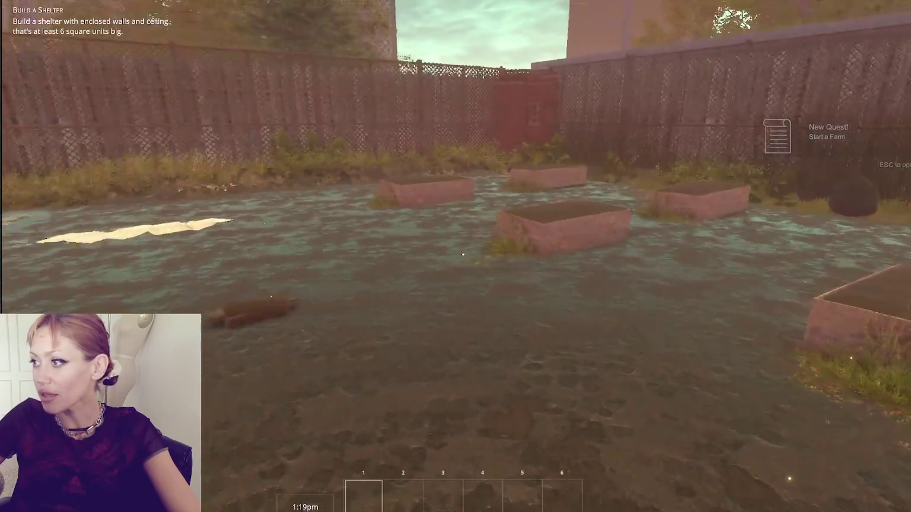
# Walk past the wooden pallet to the wildberry bush and harvest its berries
pyautogui.press('w')
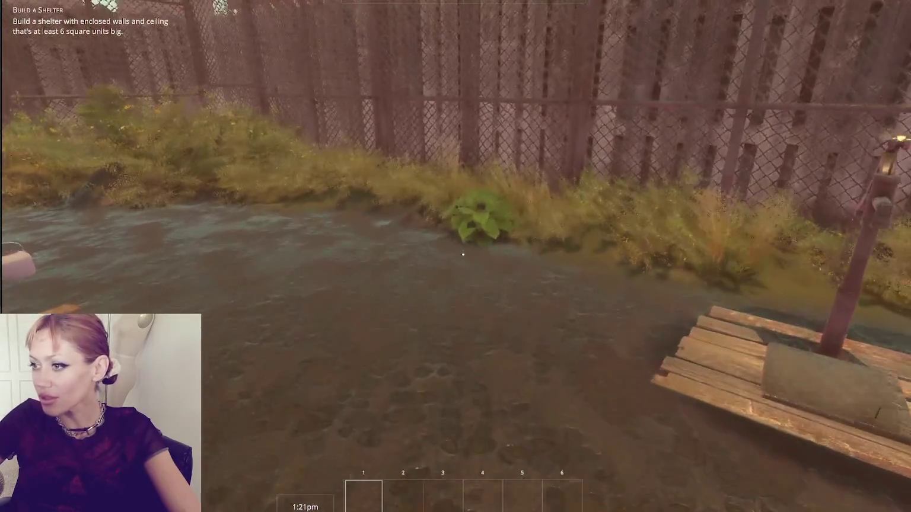
pyautogui.press('w')
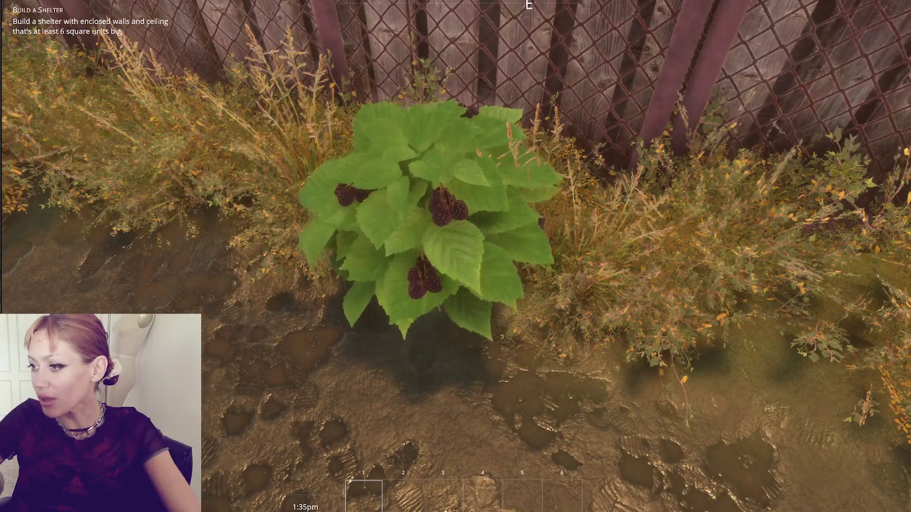
pyautogui.press('e')
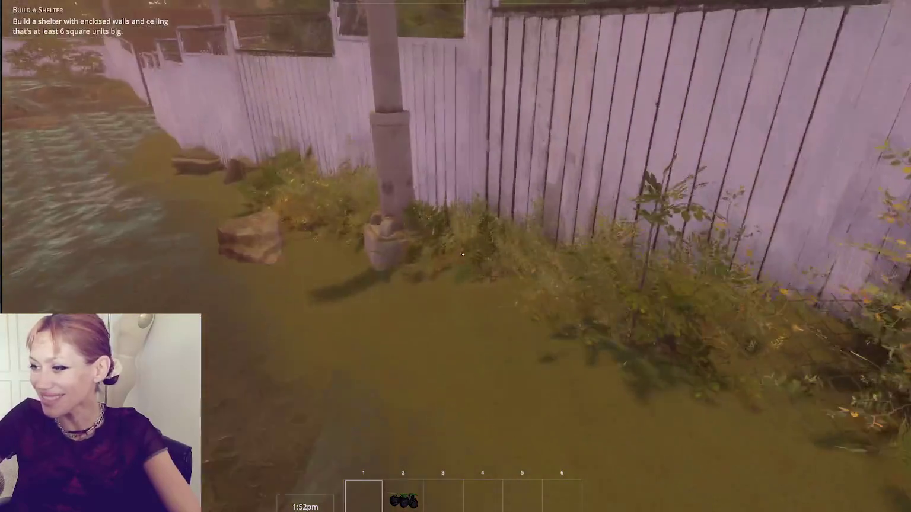
# Walk along the fence through the corridor to the red door and enter the test area
pyautogui.press('w')
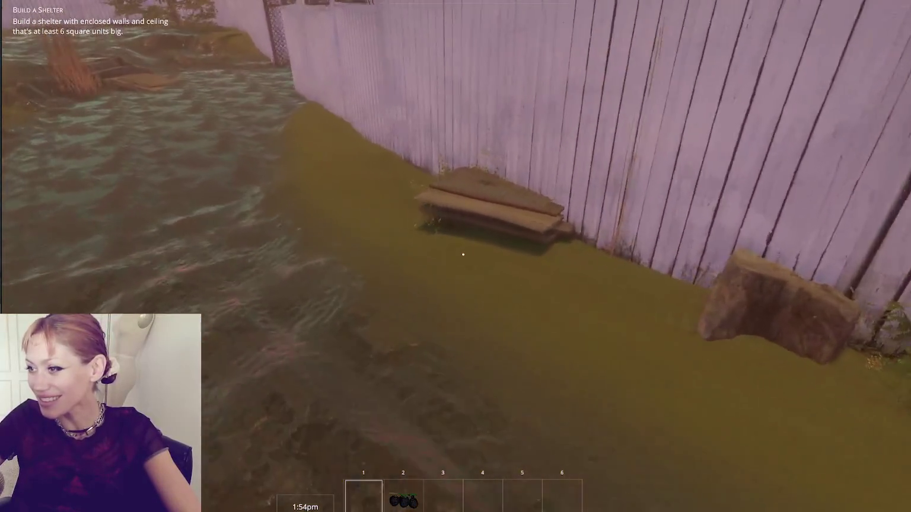
pyautogui.press('w')
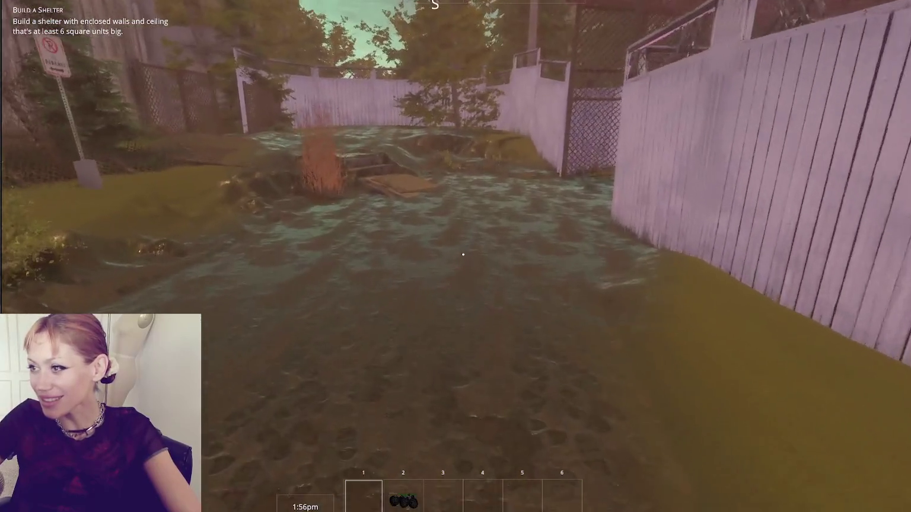
pyautogui.press('w')
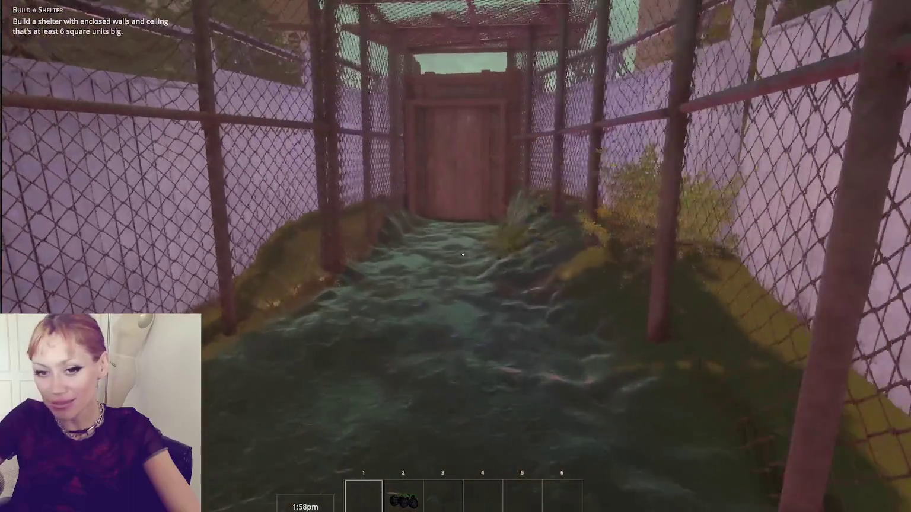
pyautogui.press('w')
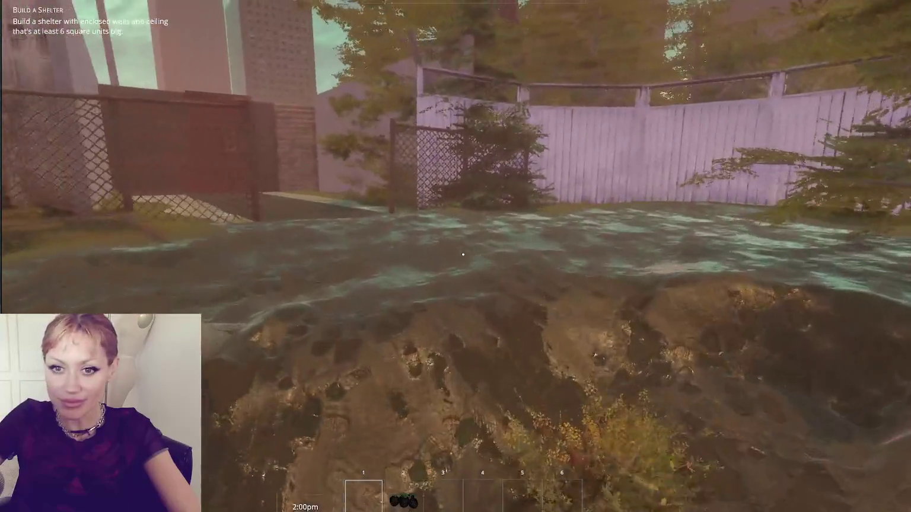
pyautogui.press('w')
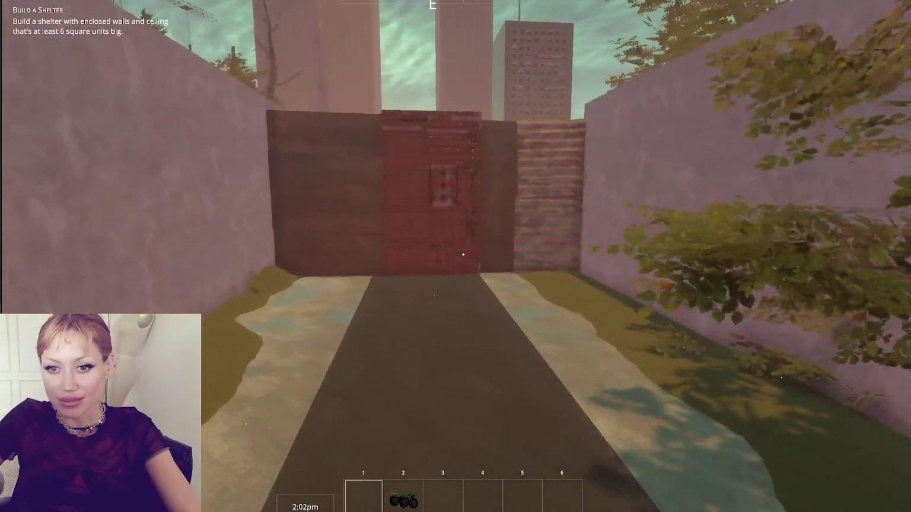
pyautogui.press('w')
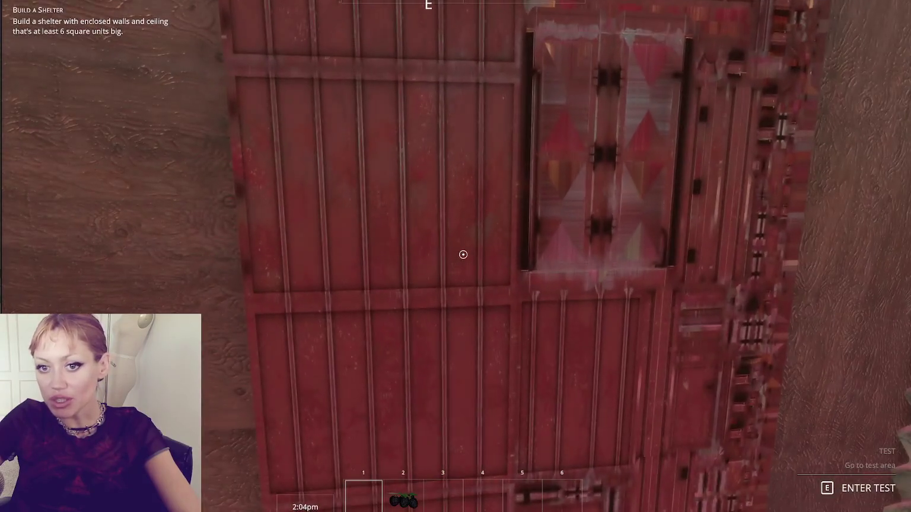
pyautogui.press('e')
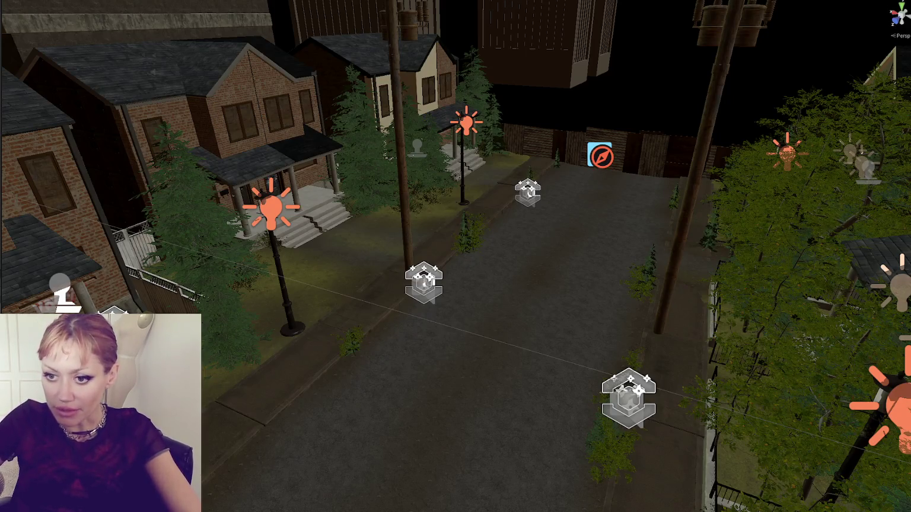
# Open WastelandSpawnControls.cs at the console error and select the SpawnItemsInNewChunk call on line 131
pyautogui.moveTo(2, 200); pyautogui.dragTo(113, 210)
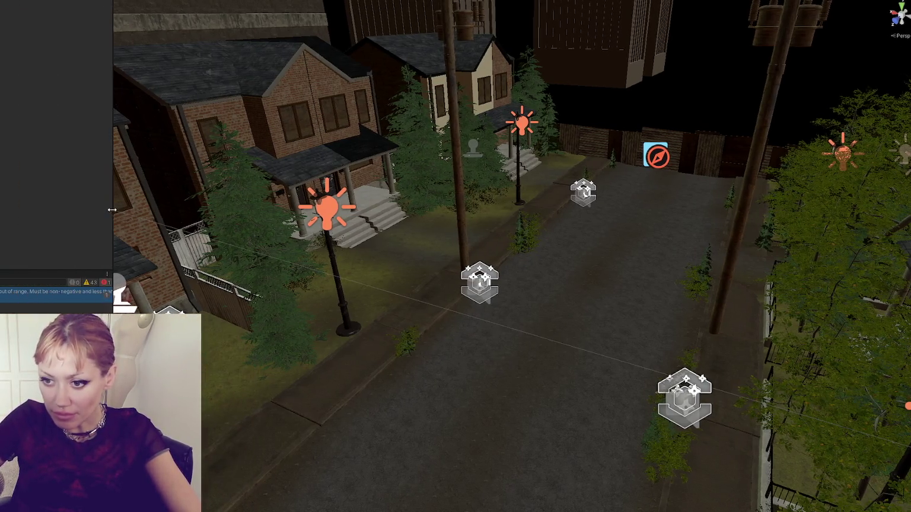
pyautogui.doubleClick(35, 298)
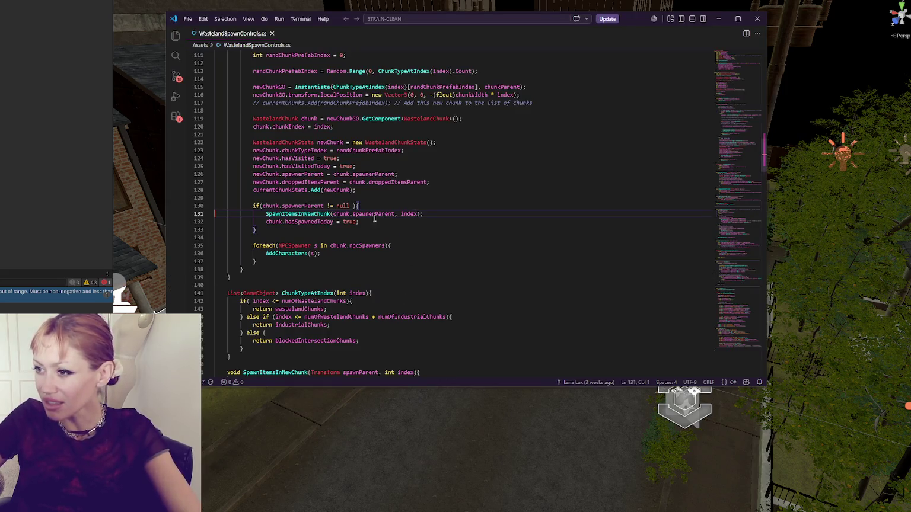
pyautogui.scroll(2, 397, 214)
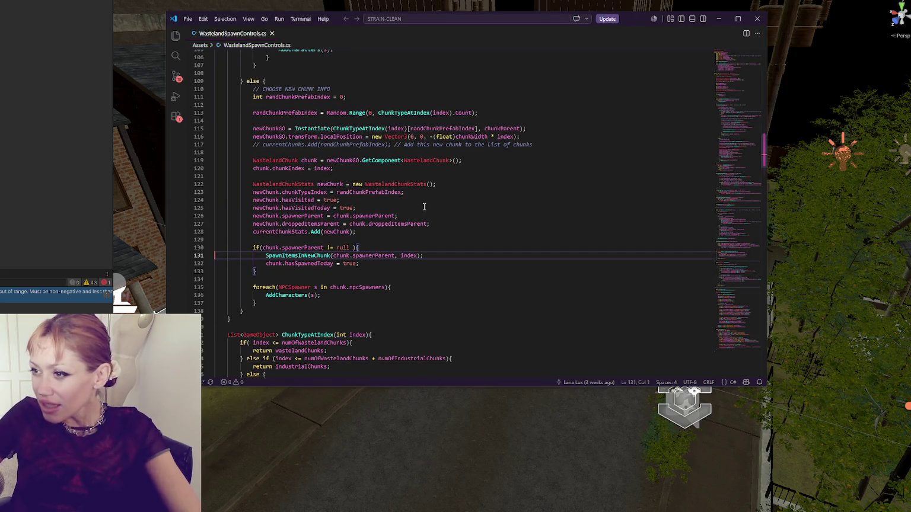
pyautogui.scroll(-1, 424, 207)
pyautogui.scroll(-3, 433, 222)
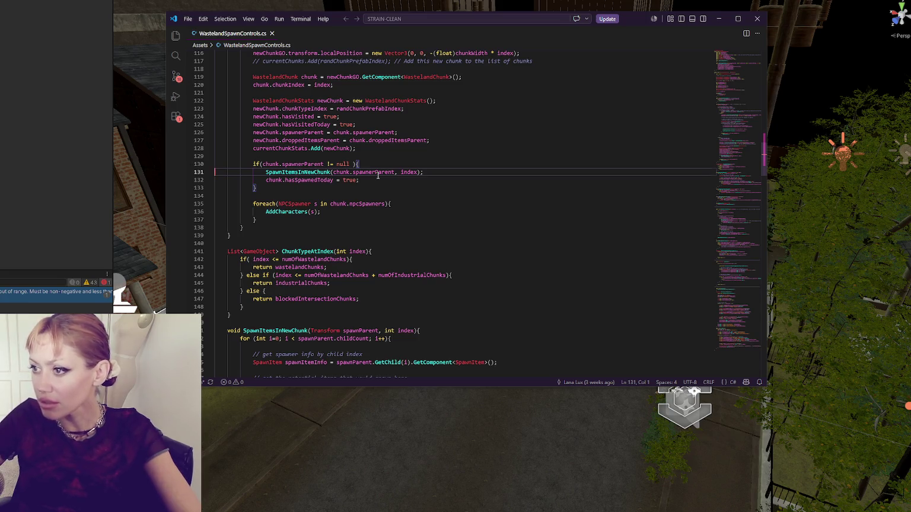
pyautogui.doubleClick(378, 173)
pyautogui.doubleClick(311, 172)
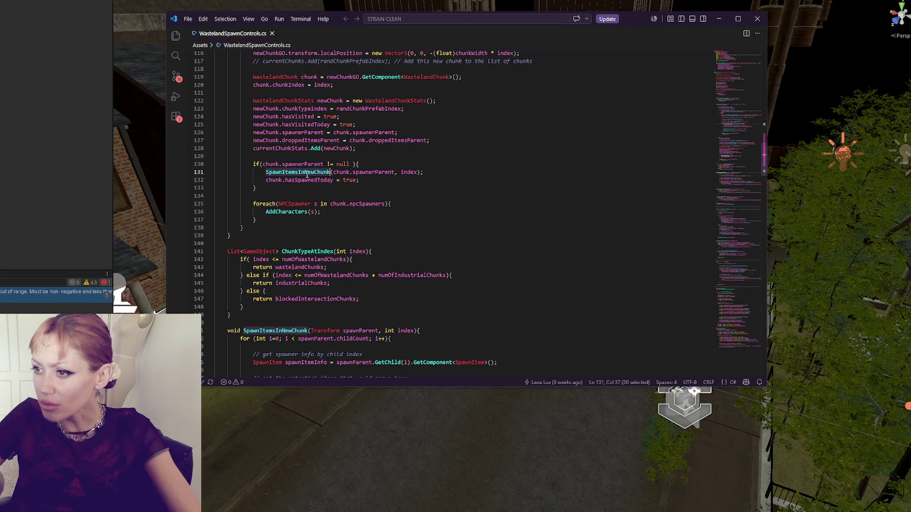
# Search the script for other SpawnItemsInNewChunk occurrences, then switch back to Unity
pyautogui.hotkey('ctrl', 'f')
pyautogui.scroll(-4, 533, 129)
pyautogui.scroll(2, 534, 129)
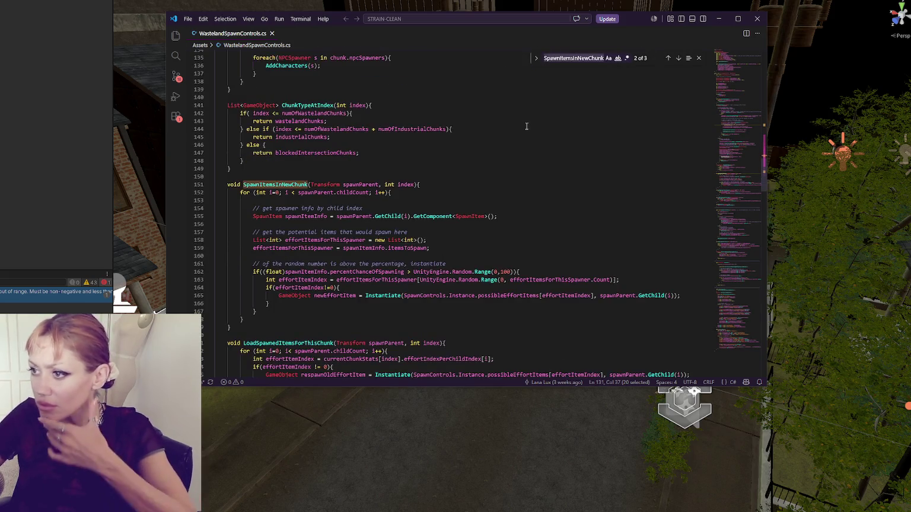
pyautogui.scroll(6, 525, 129)
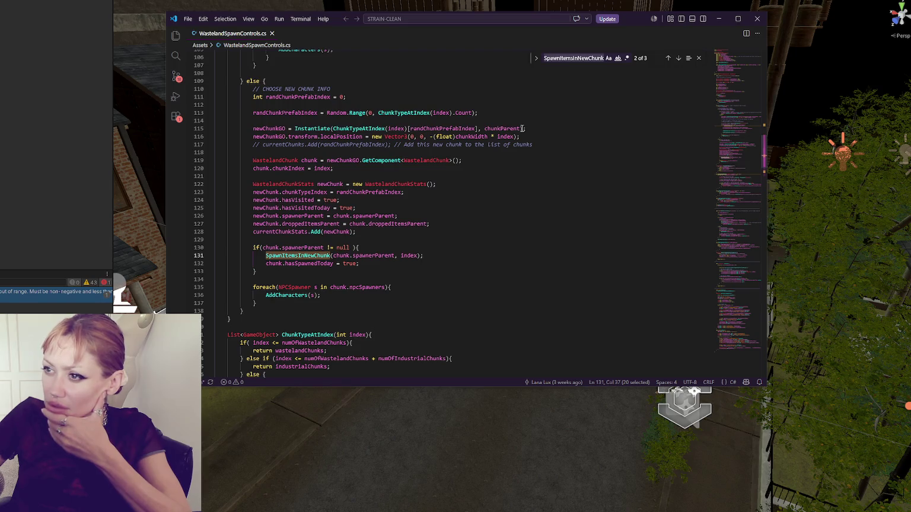
pyautogui.scroll(14, 522, 129)
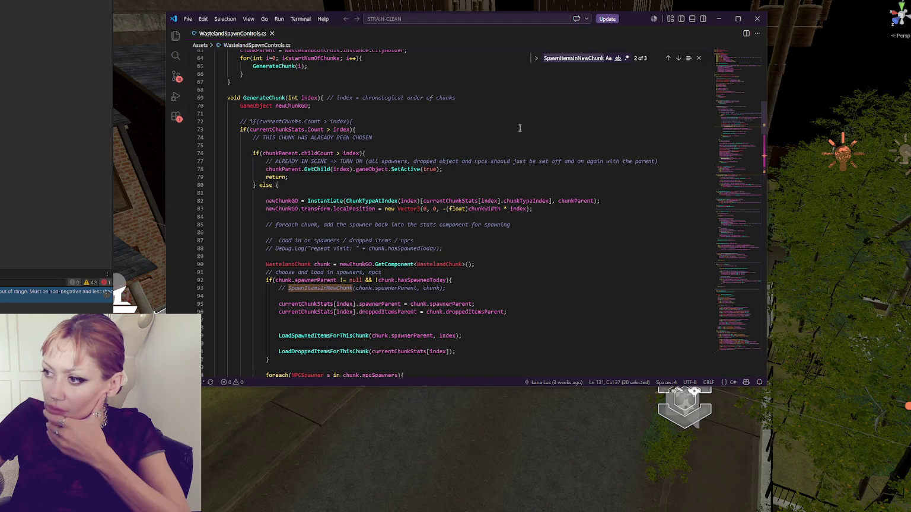
pyautogui.scroll(-17, 521, 131)
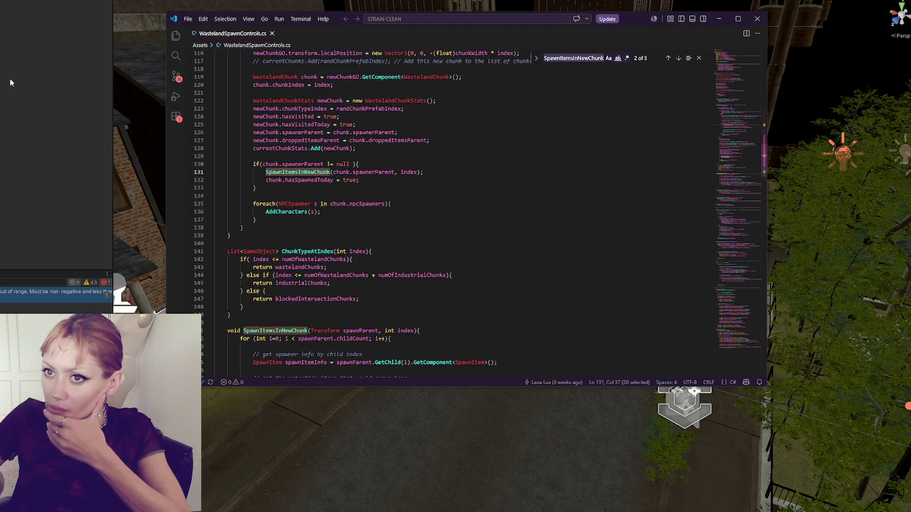
pyautogui.hotkey('alt', 'Tab')
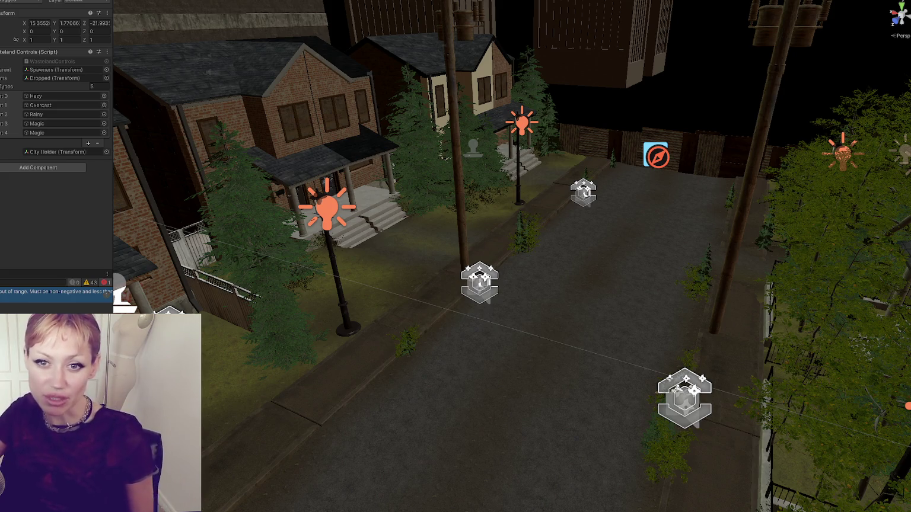
# Swing the Scene view down to street level and select the power pole
pyautogui.scroll(-2, 506, 200)
pyautogui.scroll(-5, 507, 199)
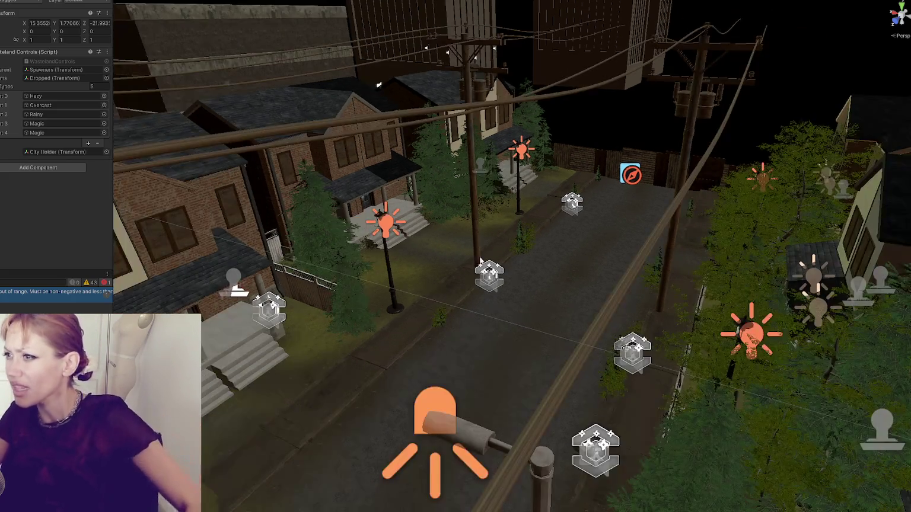
pyautogui.moveTo(450, 370)
pyautogui.mouseDown()
pyautogui.moveTo(545, 300)
pyautogui.moveTo(510, 311)
pyautogui.mouseUp()
pyautogui.click(463, 172)
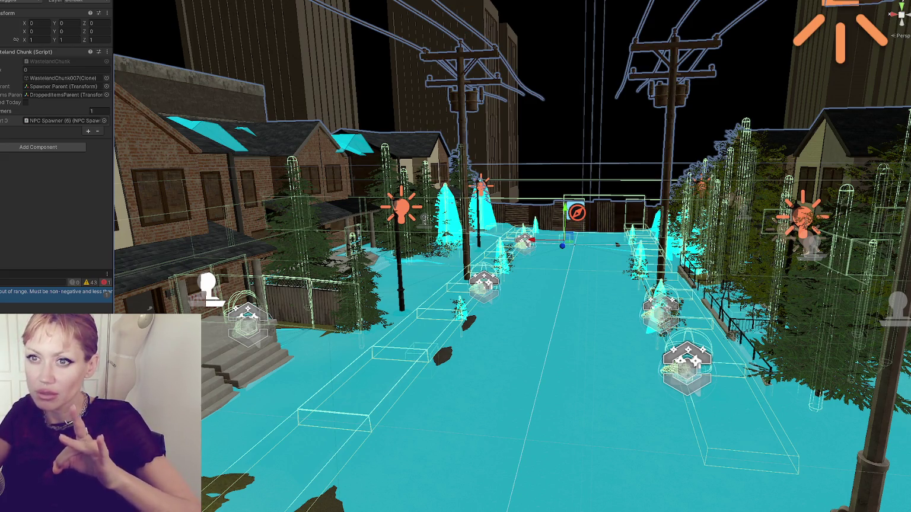
# Check WastelandControls' dropped items parent reference, then open the console error's line in VS Code
pyautogui.press('Up')
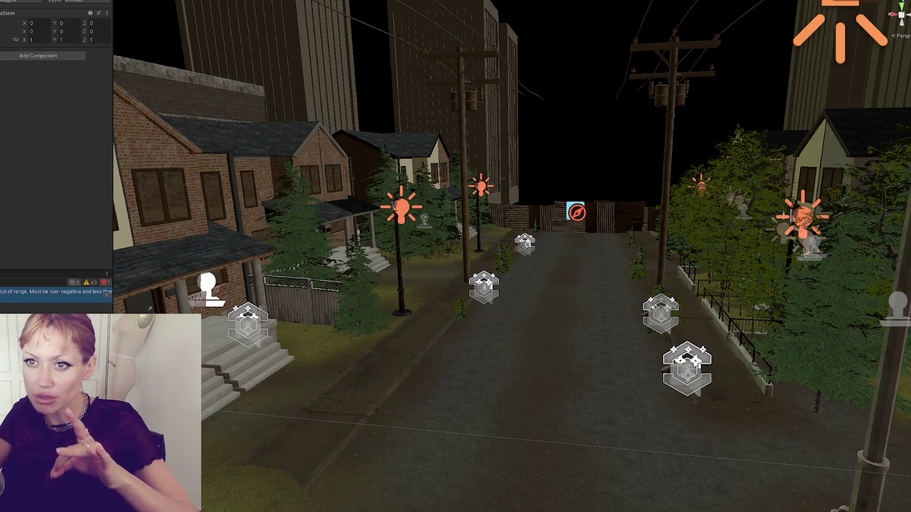
pyautogui.click(63, 78)
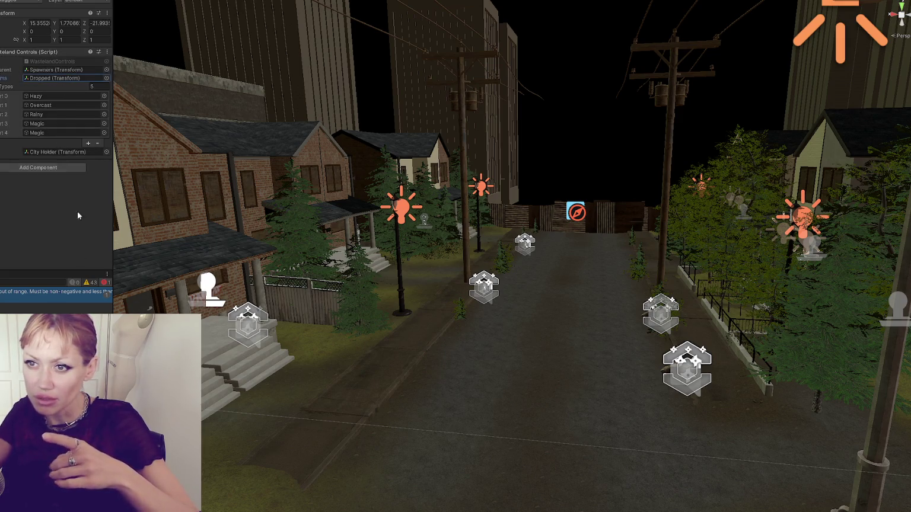
pyautogui.doubleClick(54, 291)
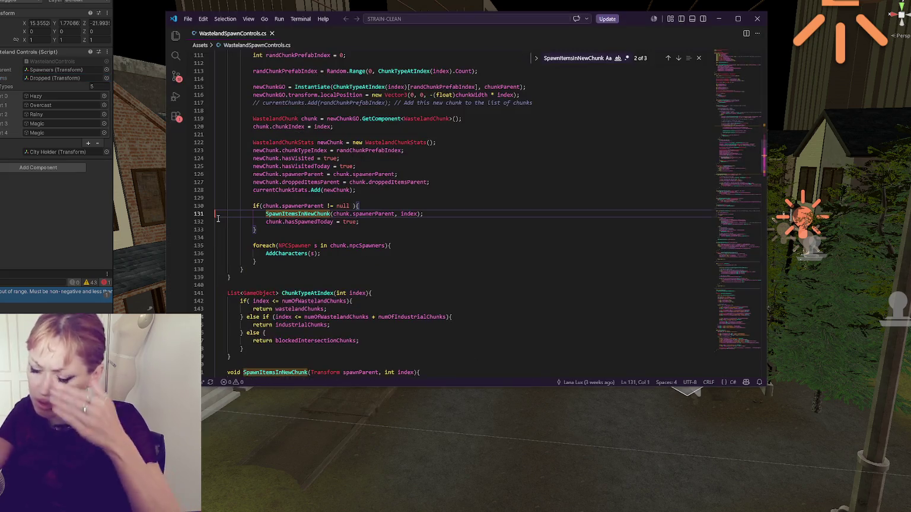
# Highlight every use of index on line 131, scroll up to GenerateChunk, then return to Unity
pyautogui.doubleClick(410, 214)
pyautogui.scroll(15, 404, 214)
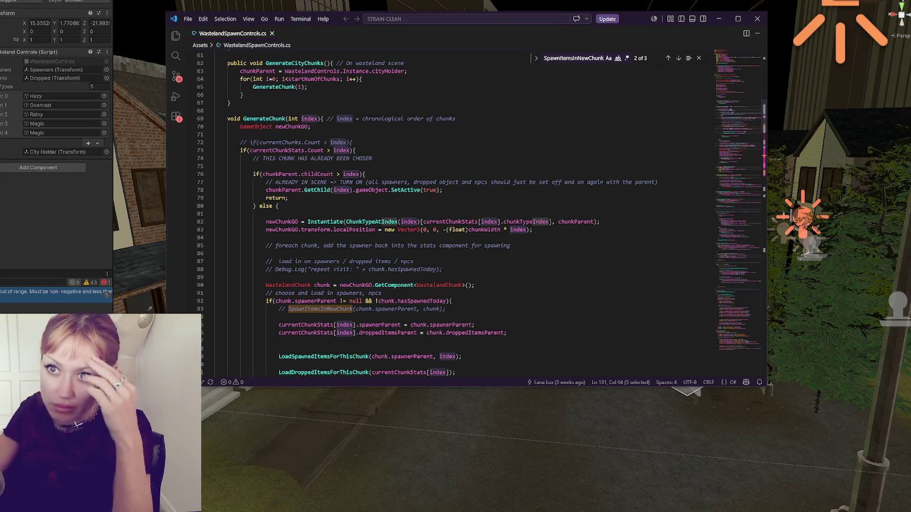
pyautogui.hotkey('alt', 'Tab')
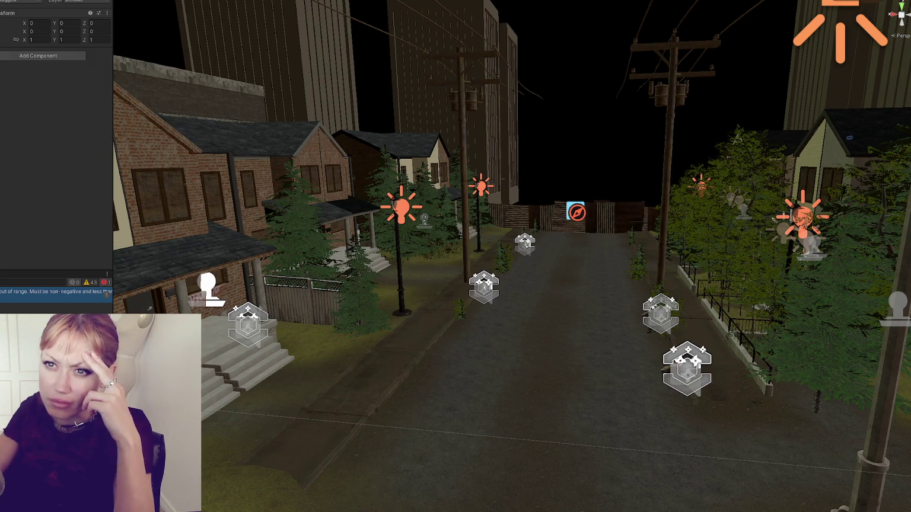
# Collapse Time Controls and browse the Wasteland Spawn Controls chunk lists, expanding Intersection Chunks
pyautogui.scroll(-5, 45, 139)
pyautogui.click(9, 40)
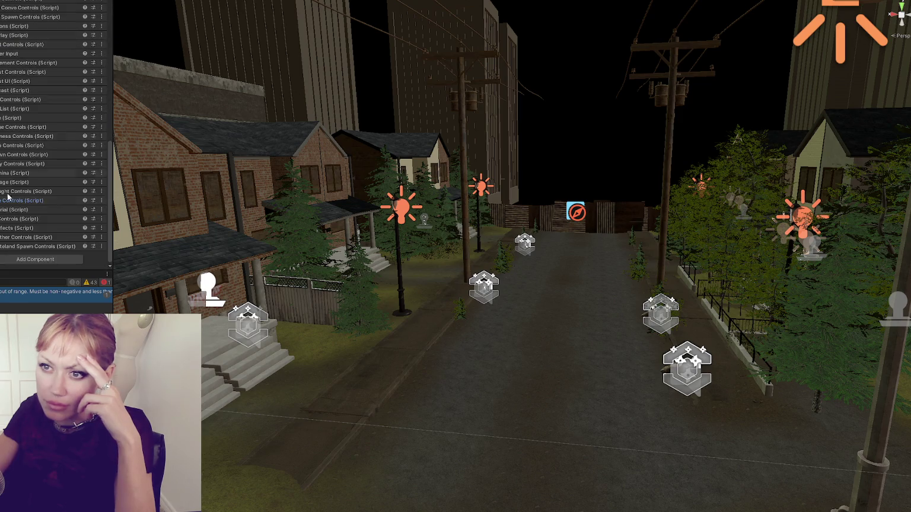
pyautogui.scroll(-6, 13, 224)
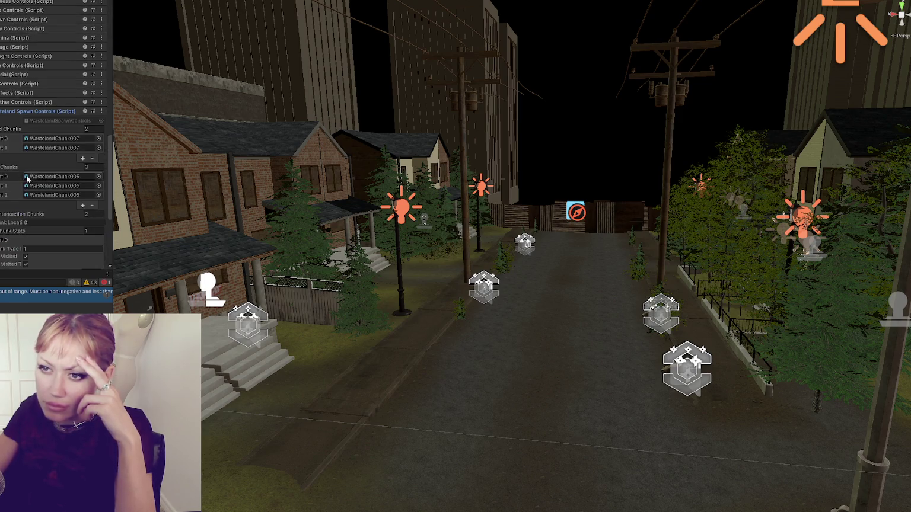
pyautogui.click(2, 151)
pyautogui.click(58, 132)
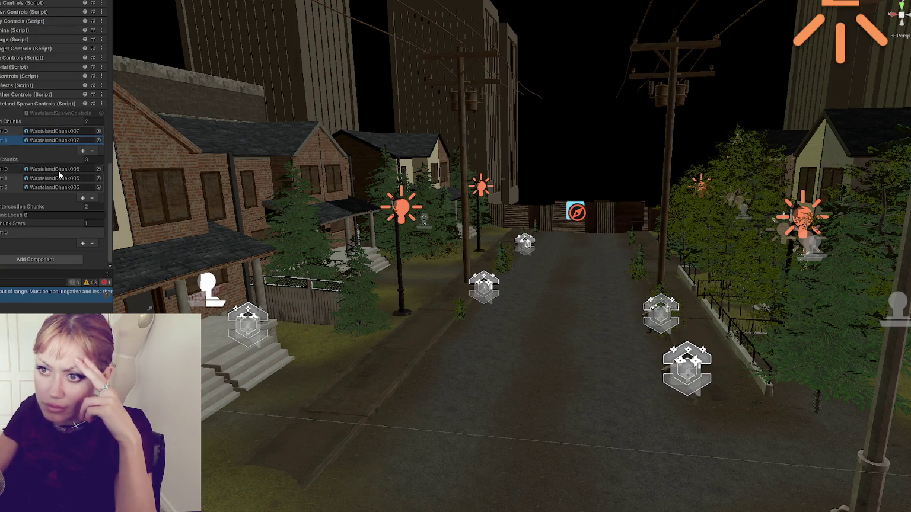
pyautogui.click(59, 188)
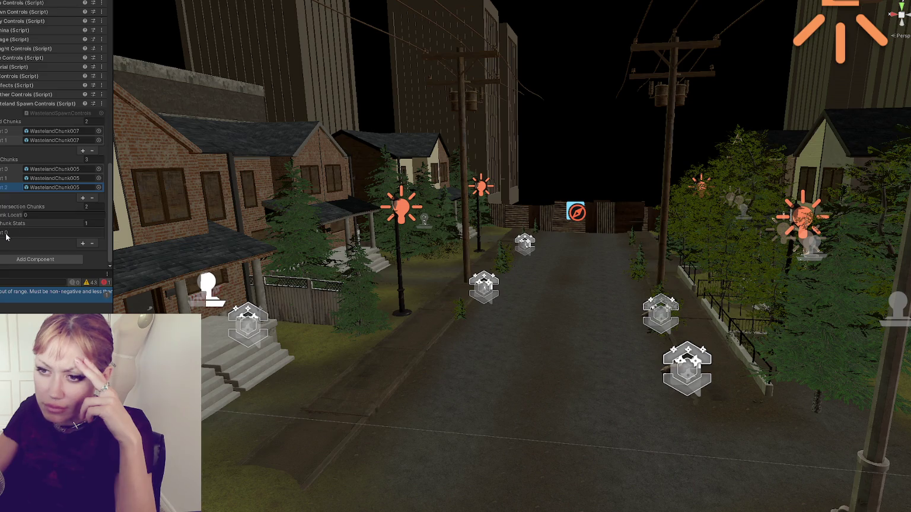
pyautogui.click(12, 207)
# Expand Chunk Stats Element 0 and its empty Dropped Items Rot list
pyautogui.scroll(-2, 30, 175)
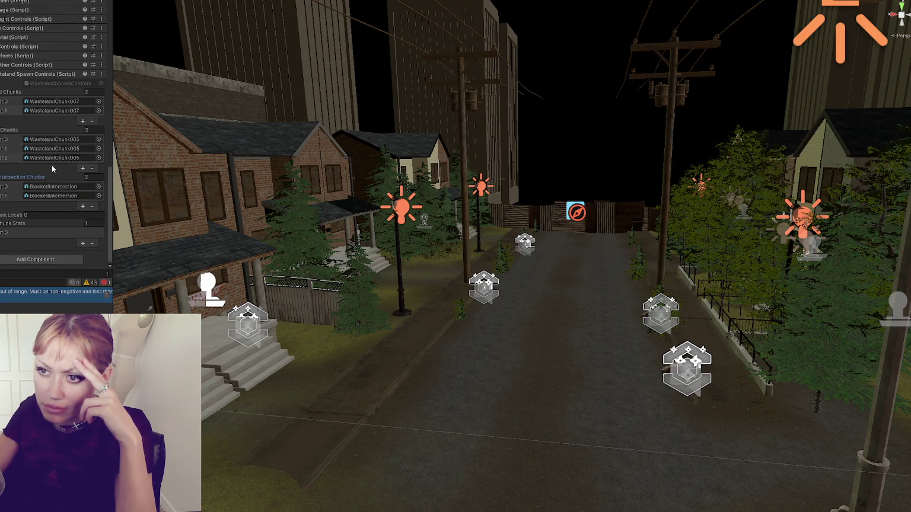
pyautogui.click(10, 231)
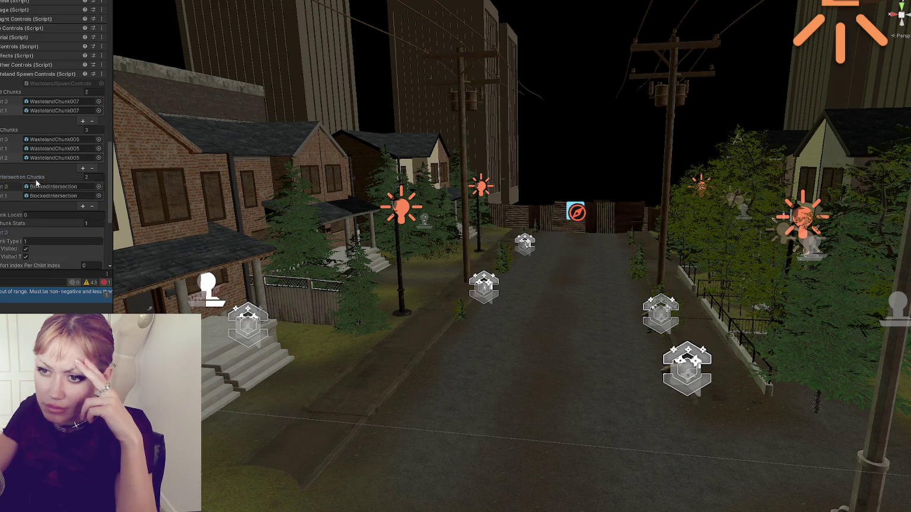
pyautogui.scroll(-4, 8, 172)
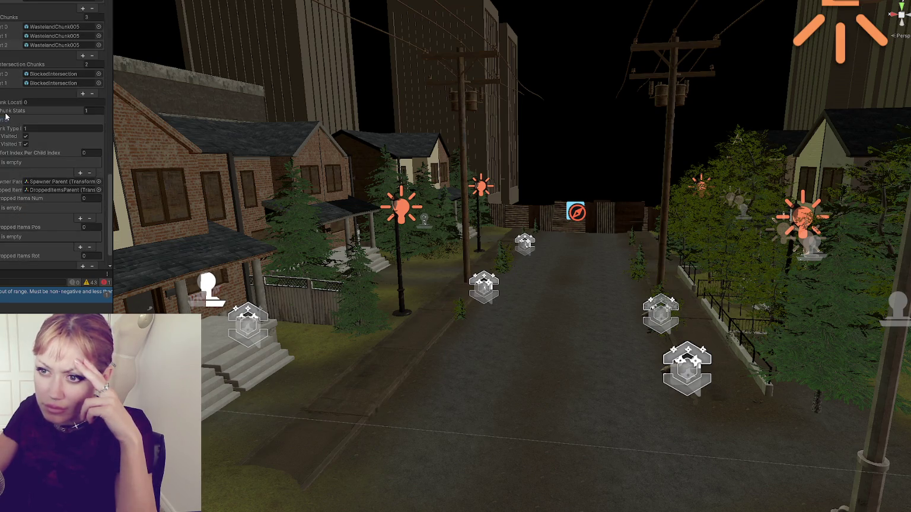
pyautogui.scroll(-2, 10, 161)
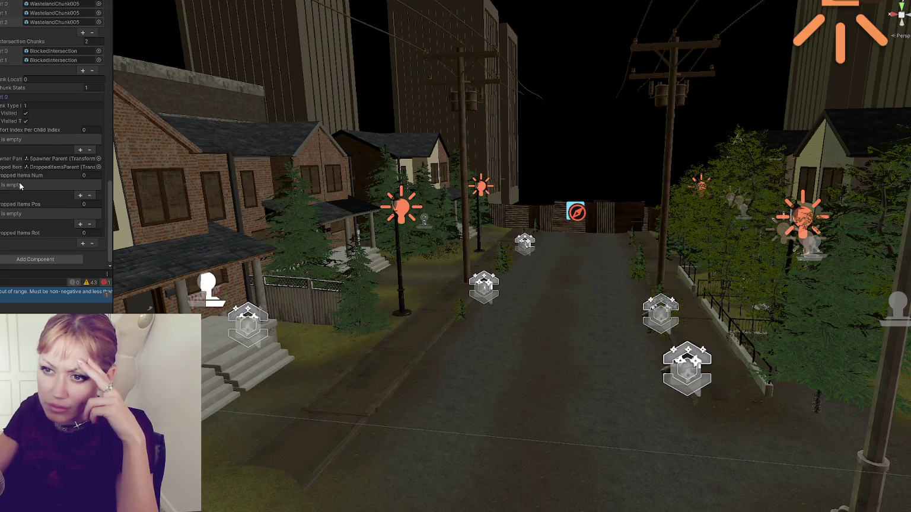
pyautogui.click(16, 234)
pyautogui.scroll(-2, 16, 234)
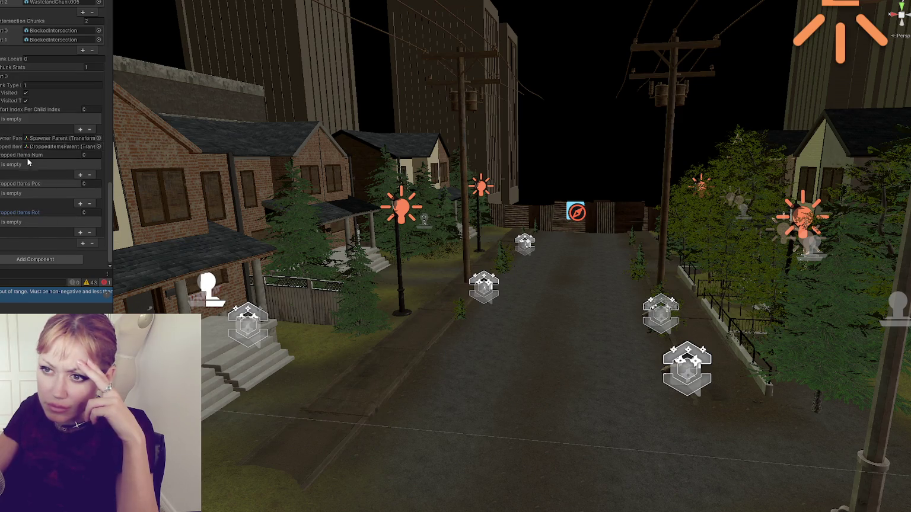
pyautogui.click(45, 140)
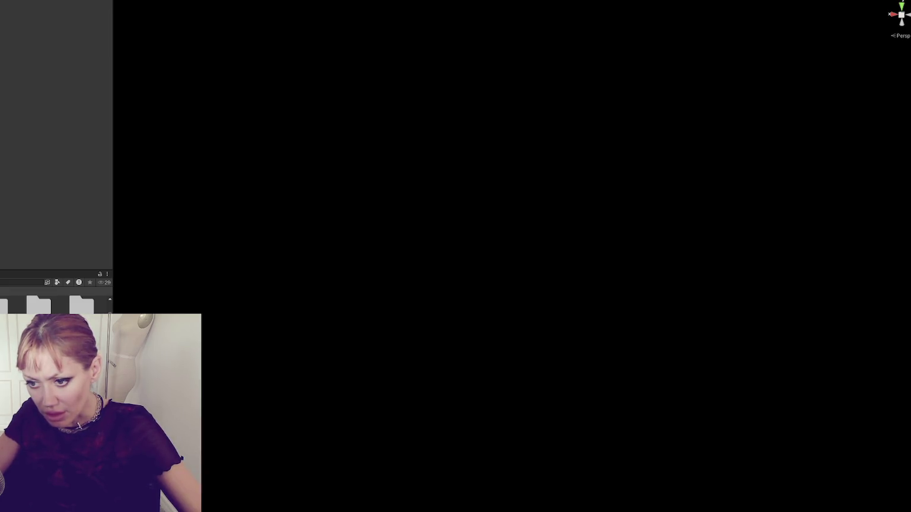
# Navigate into the Data and collectable folders and select the CardBoardBox prefab
pyautogui.click(15, 283)
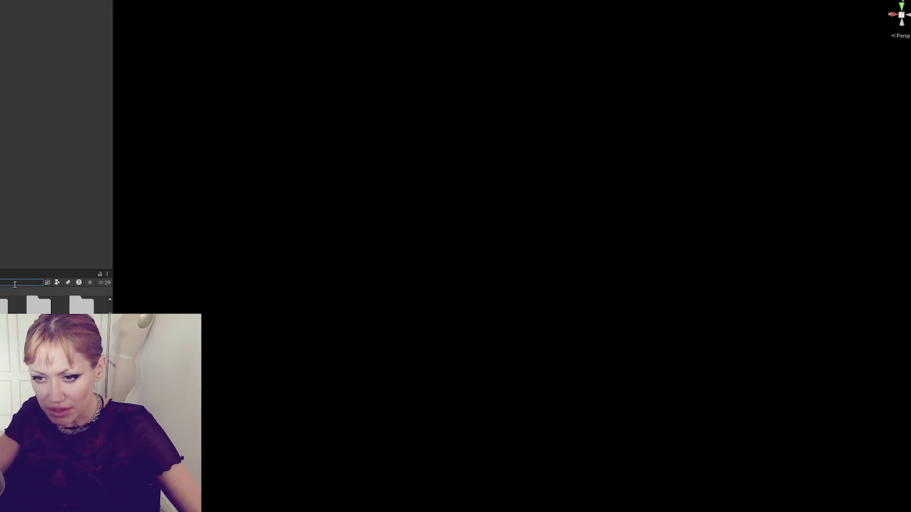
pyautogui.doubleClick(38, 304)
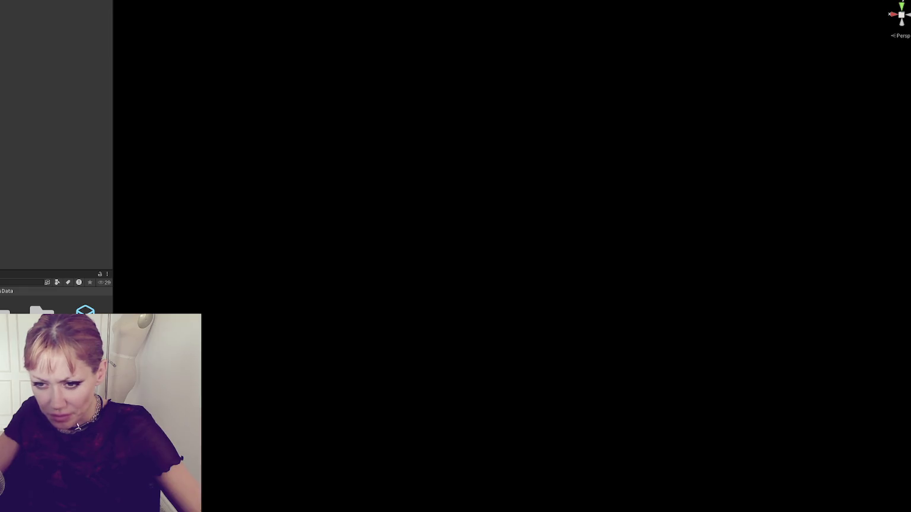
pyautogui.doubleClick(42, 310)
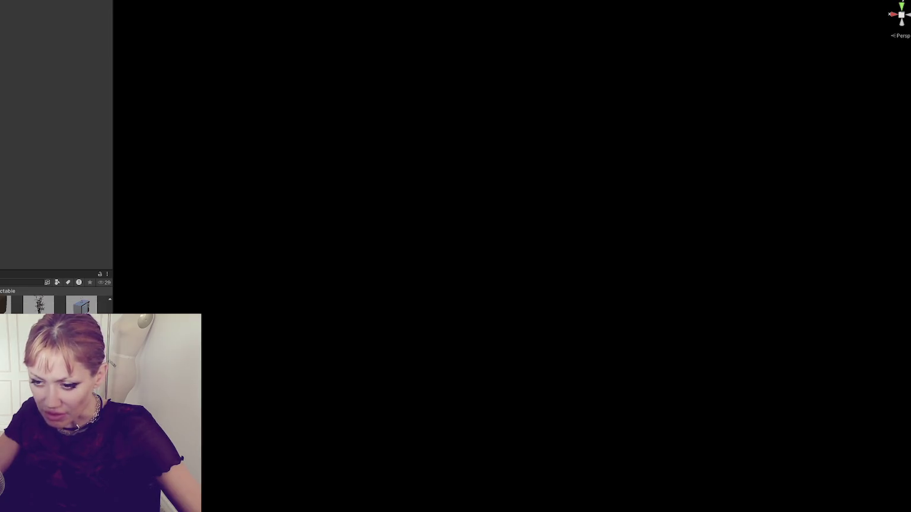
pyautogui.click(81, 305)
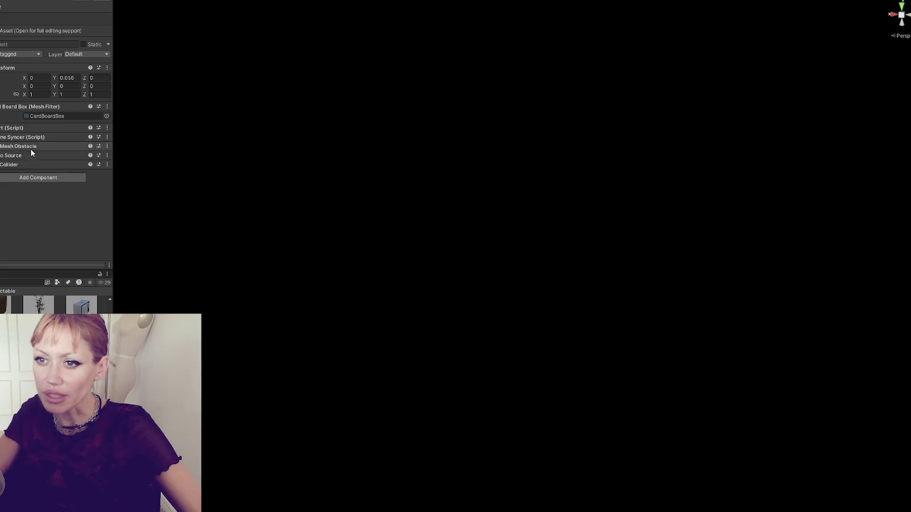
# Expand and collapse CardBoardBox's script settings, go back up a folder and clear the selection
pyautogui.click(33, 128)
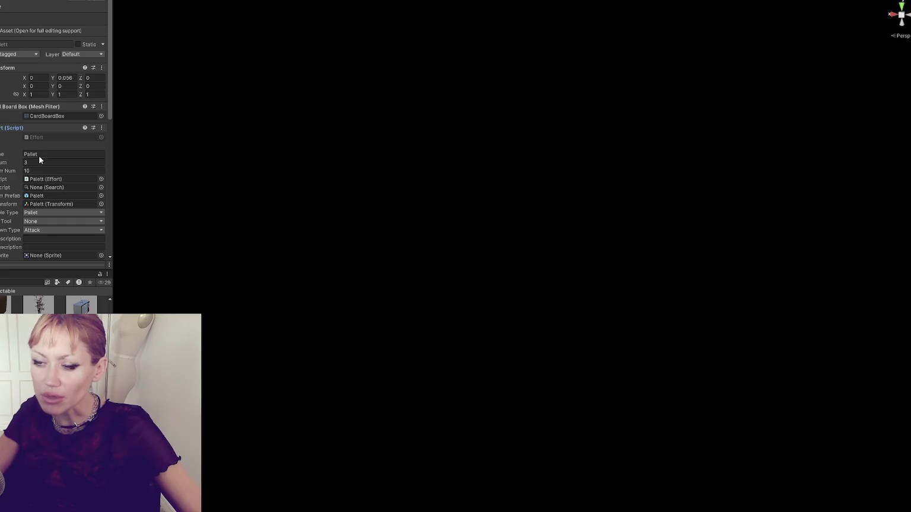
pyautogui.click(32, 126)
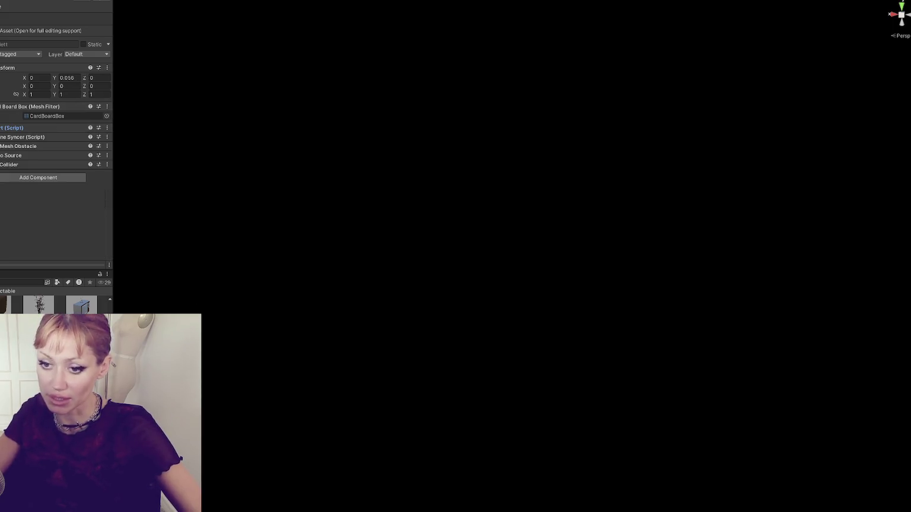
pyautogui.click(6, 290)
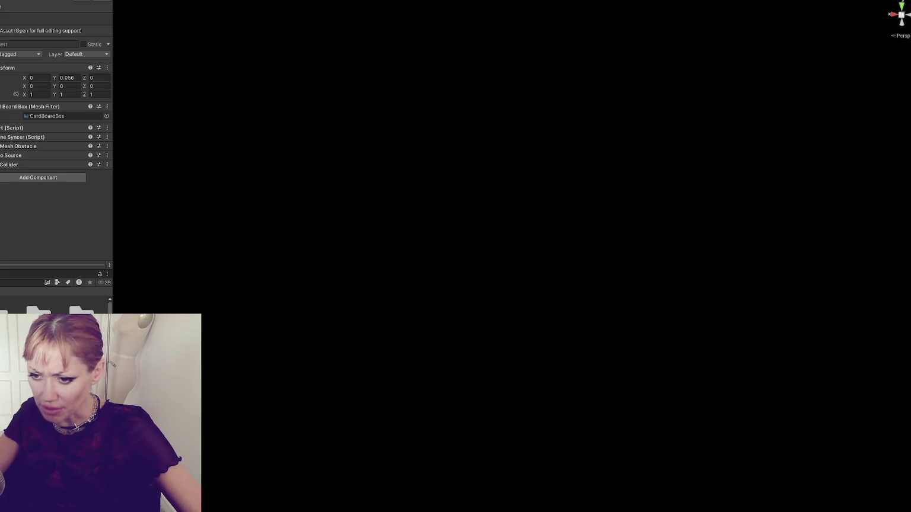
pyautogui.click(115, 118)
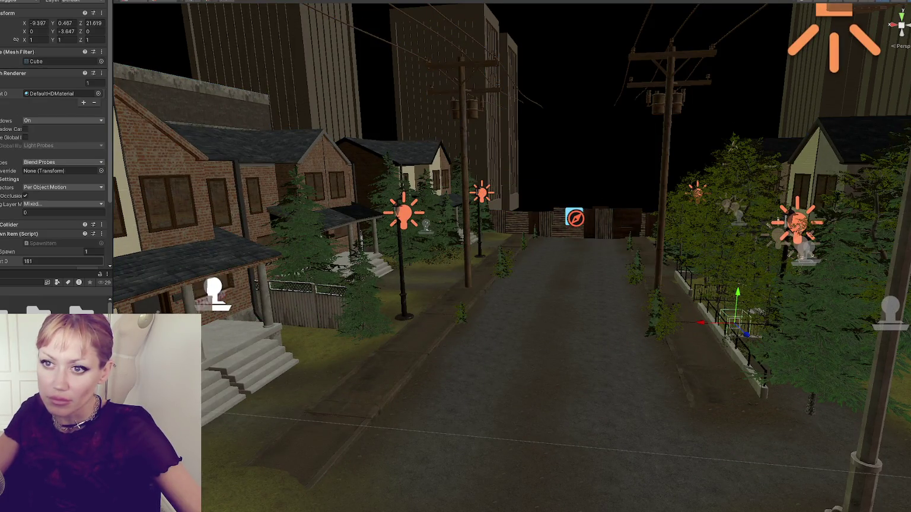
# Change the Spawn Item value from 181 to 3 and start Play mode
pyautogui.scroll(-3, 50, 146)
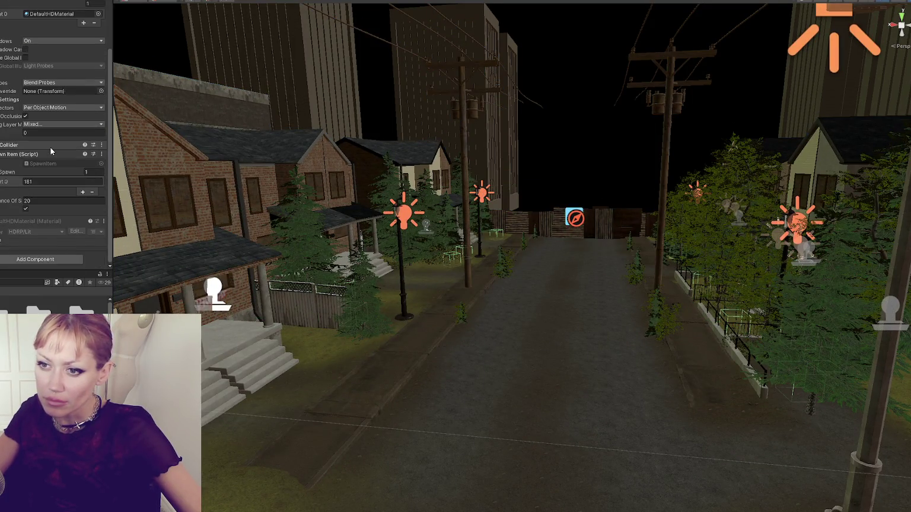
pyautogui.click(48, 182)
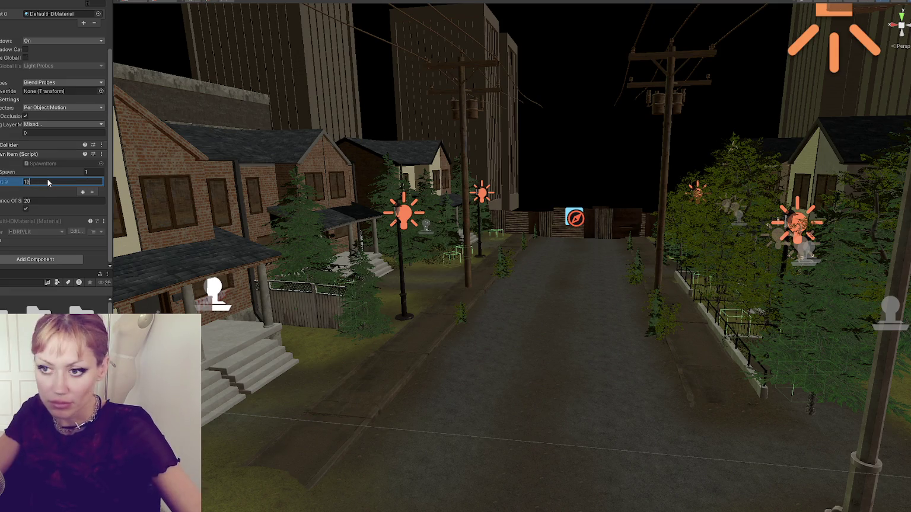
pyautogui.write('3')
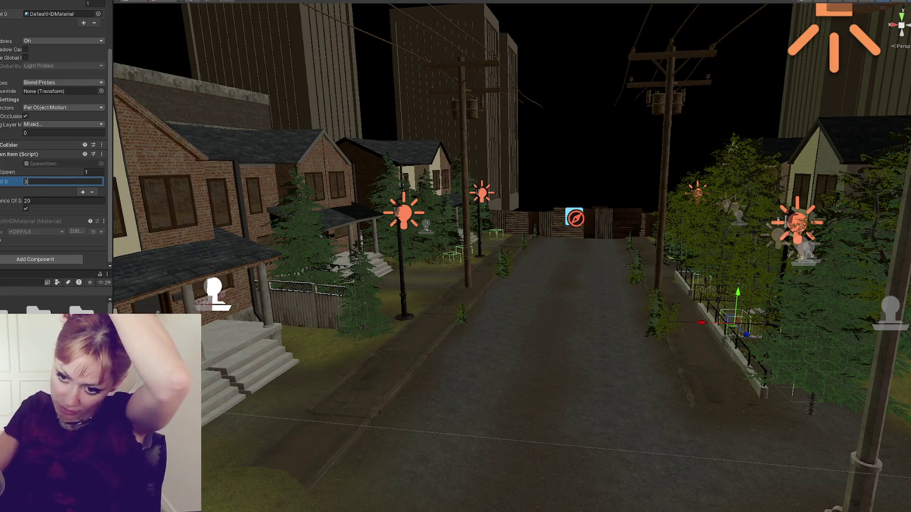
pyautogui.hotkey('ctrl', 'p')
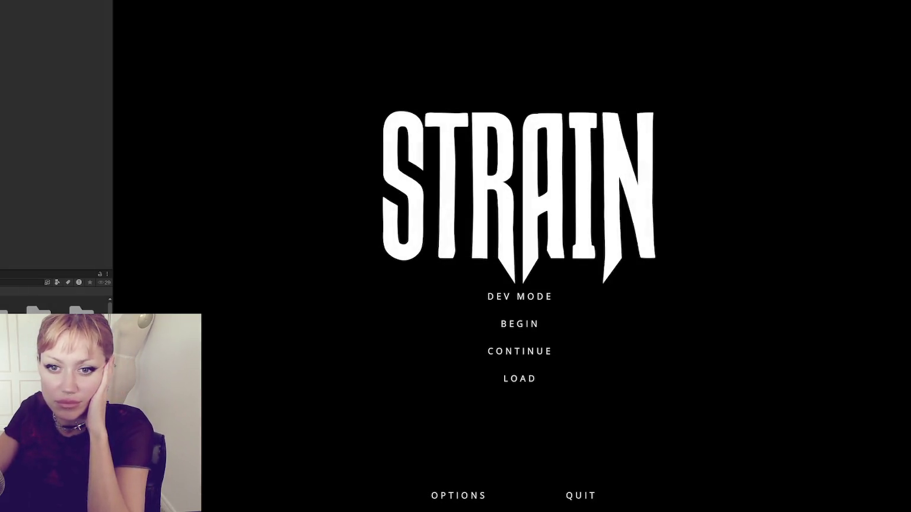
# Launch Strain in Dev Mode from the title screen
pyautogui.click(509, 297)
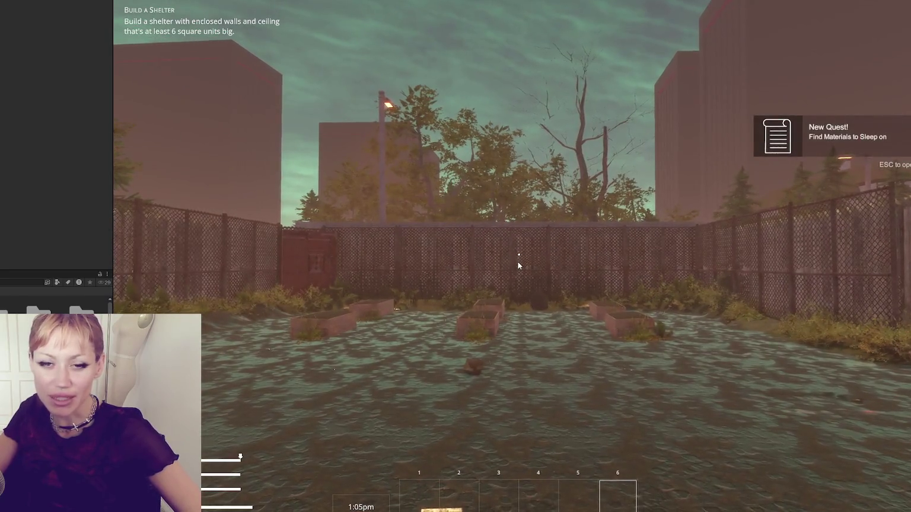
# Drop the plank, leave the garden through the red door, and walk the alley onto the street
pyautogui.click(534, 277)
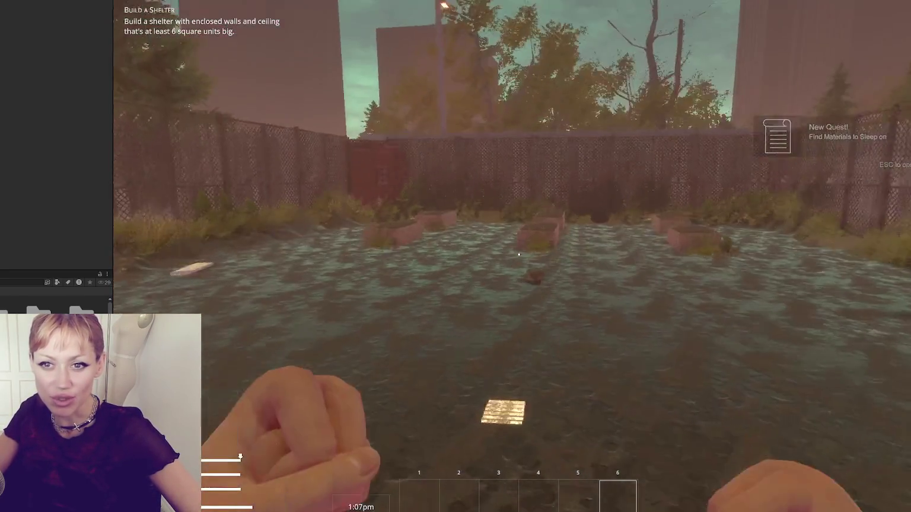
pyautogui.press('w')
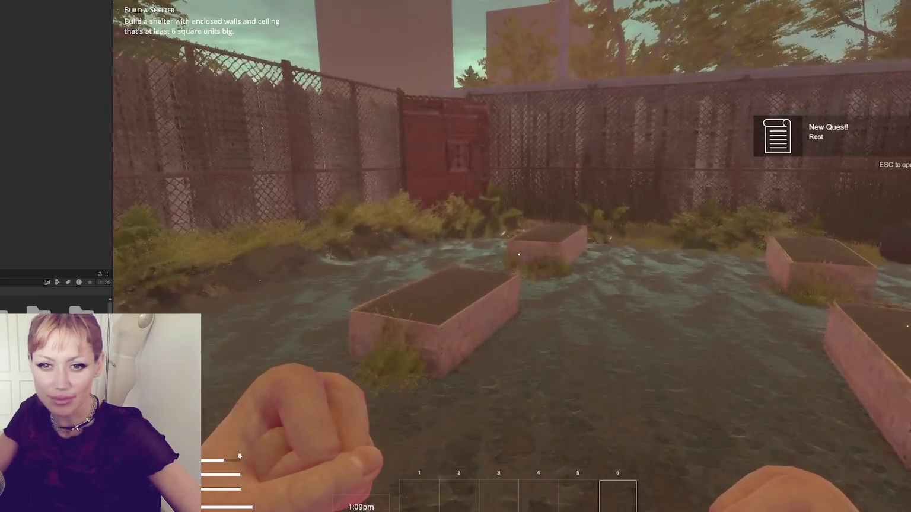
pyautogui.press('w')
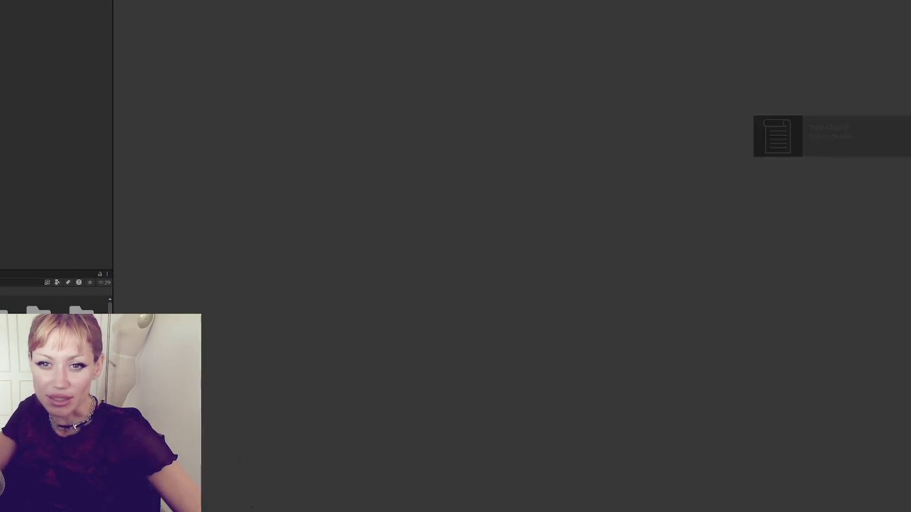
pyautogui.press('w')
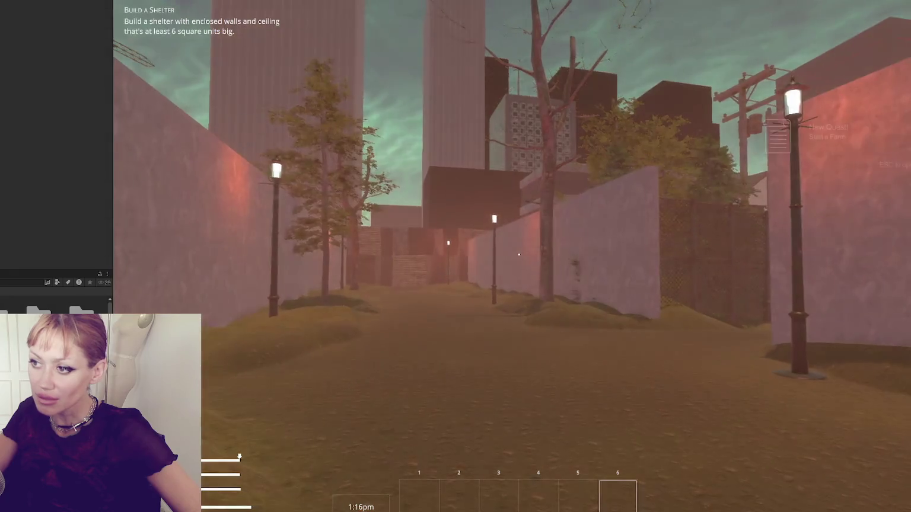
pyautogui.press('w')
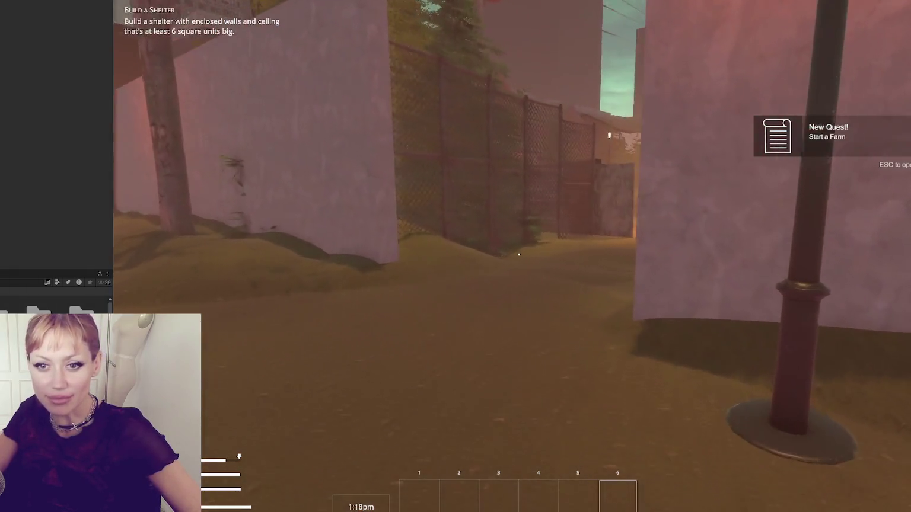
pyautogui.press('w')
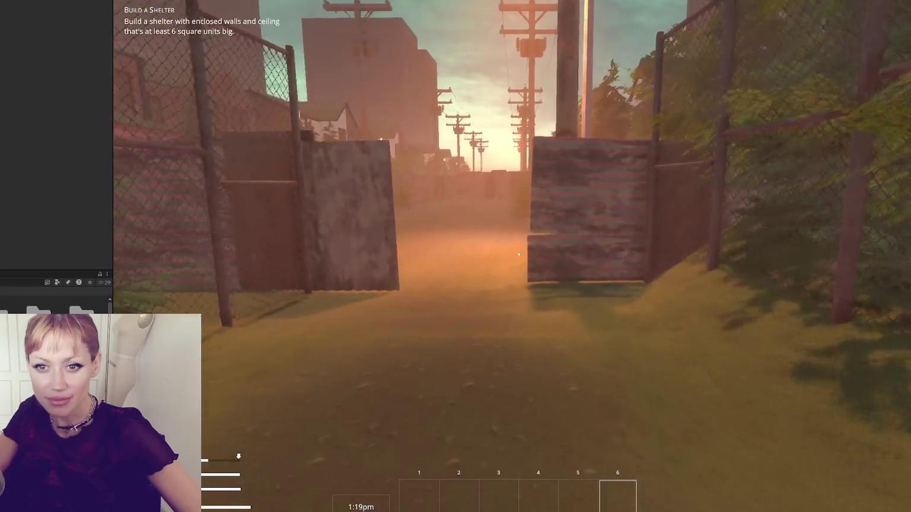
pyautogui.press('w')
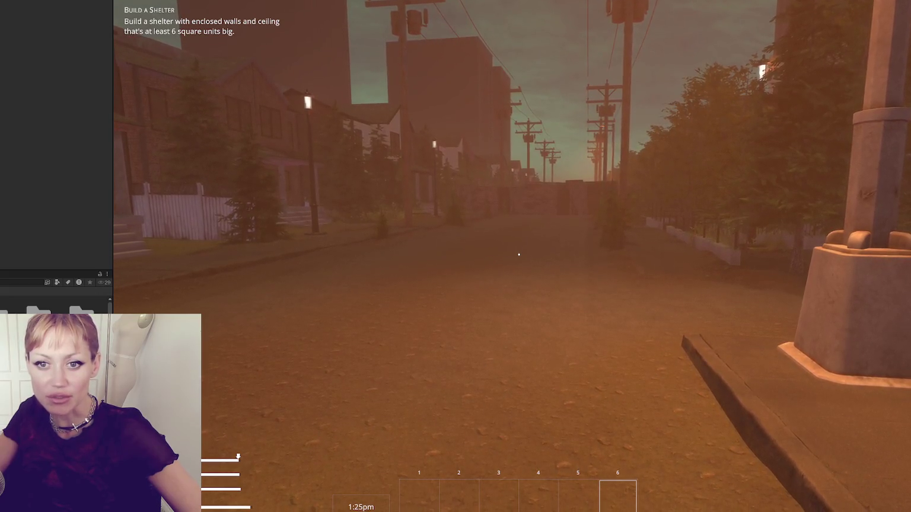
pyautogui.moveTo(519, 254)
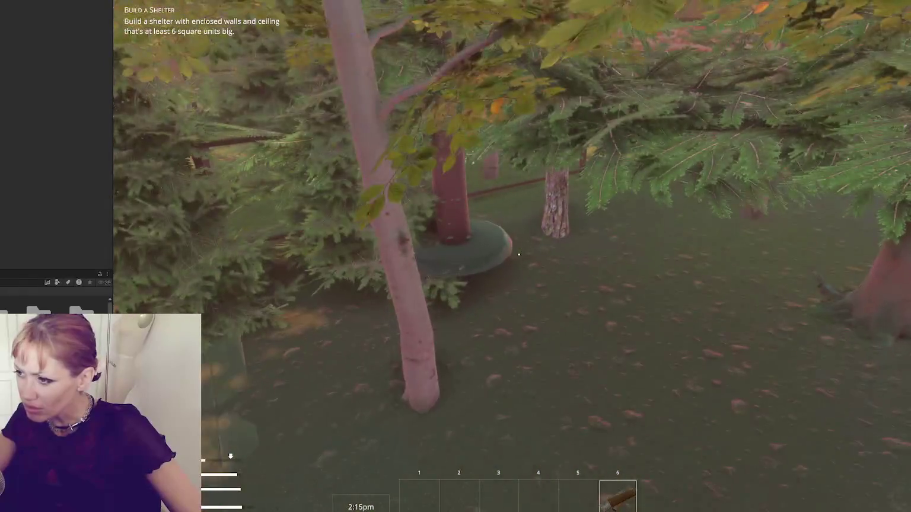
# Push through the bushes into the pine-tree yard and pick up the rock
pyautogui.press('w')
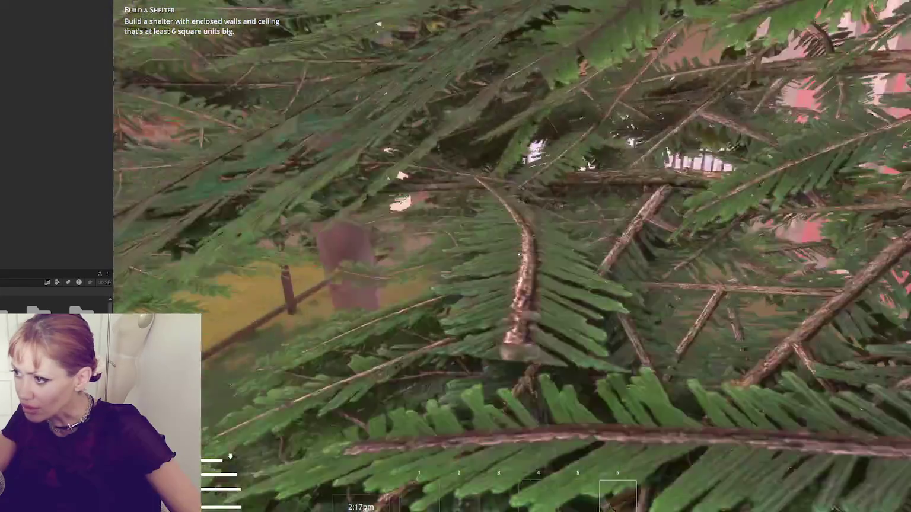
pyautogui.press('w')
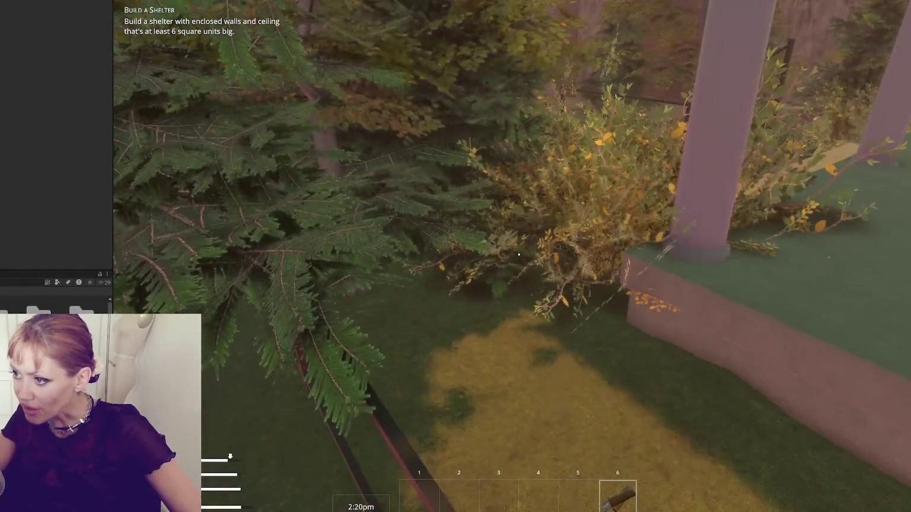
pyautogui.press('w')
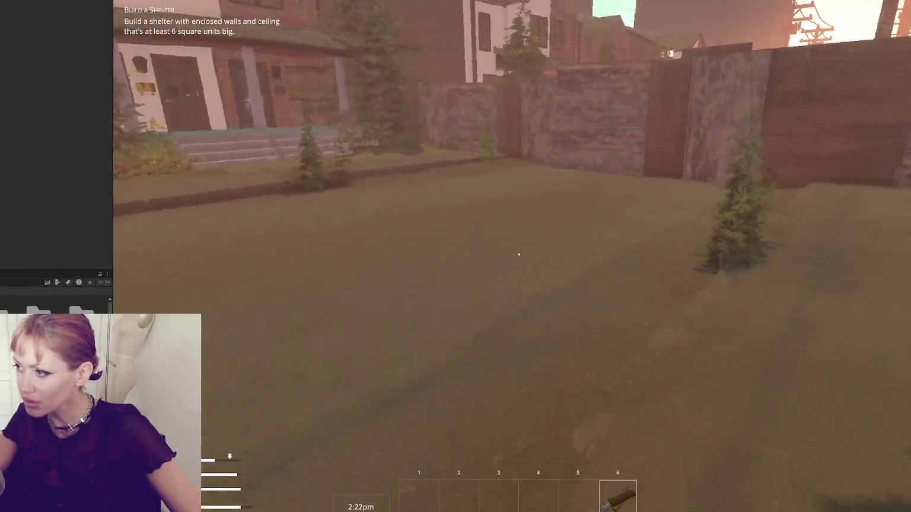
pyautogui.press('w')
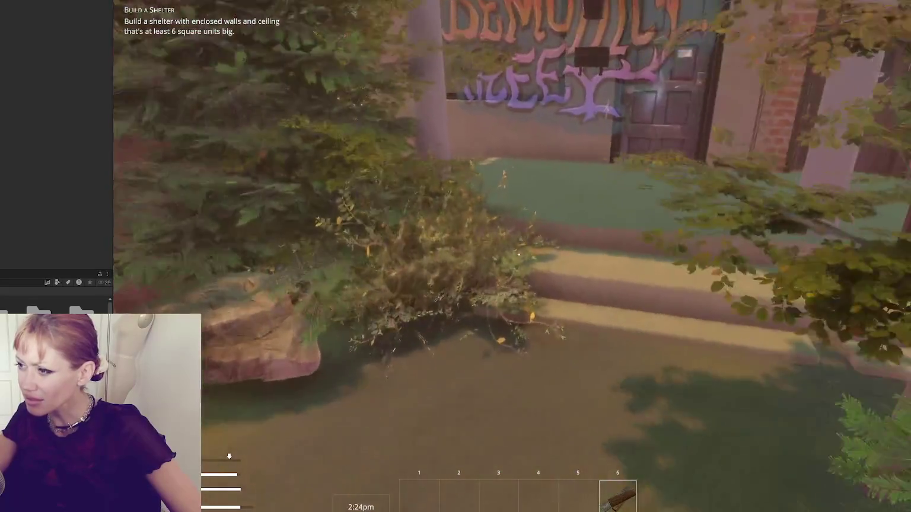
pyautogui.press('e')
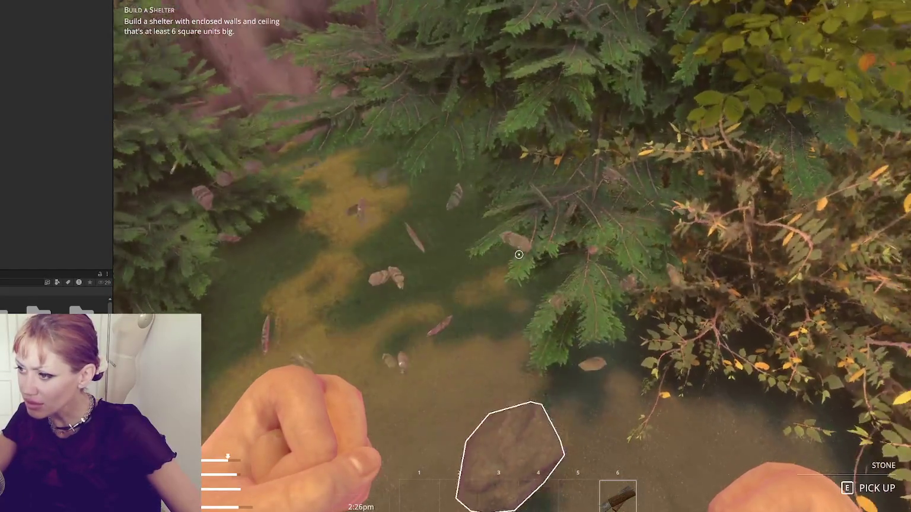
pyautogui.press('e')
# Cross the porch back to the street and break the wooden pallet into scrap wood
pyautogui.press('w')
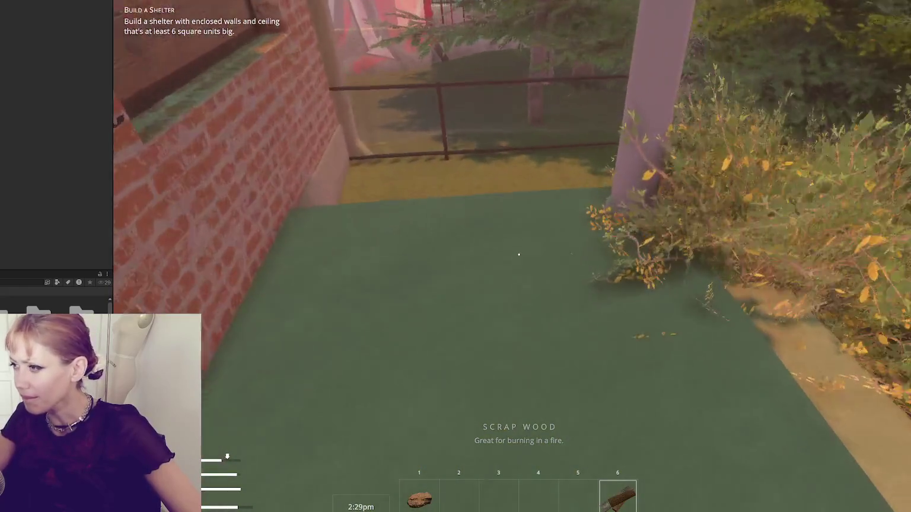
pyautogui.press('w')
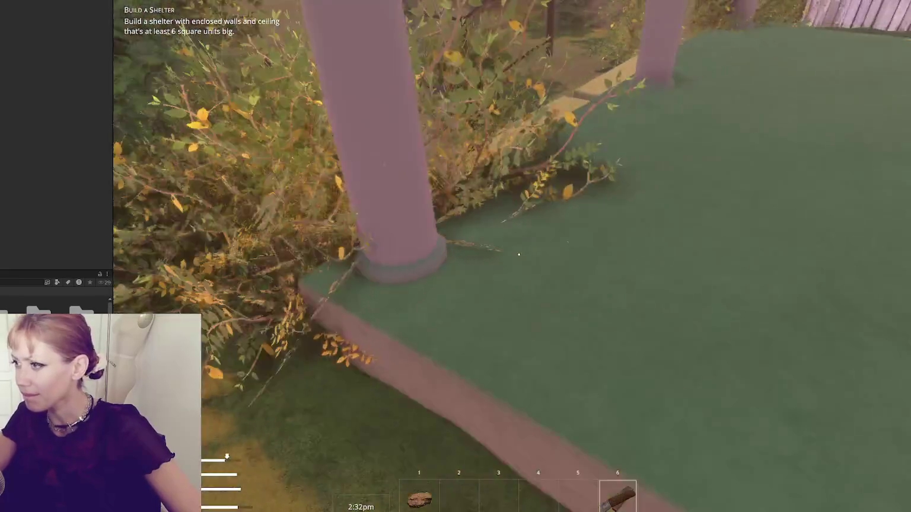
pyautogui.press('w')
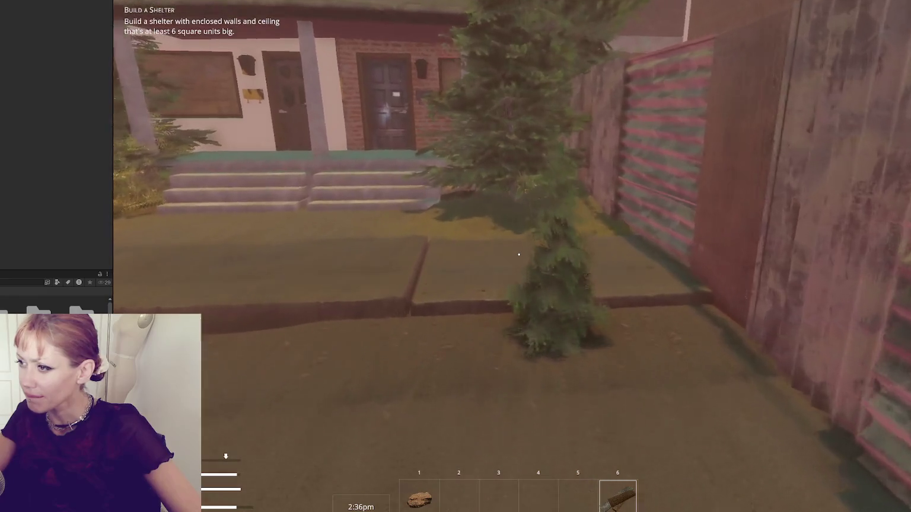
pyautogui.press('w')
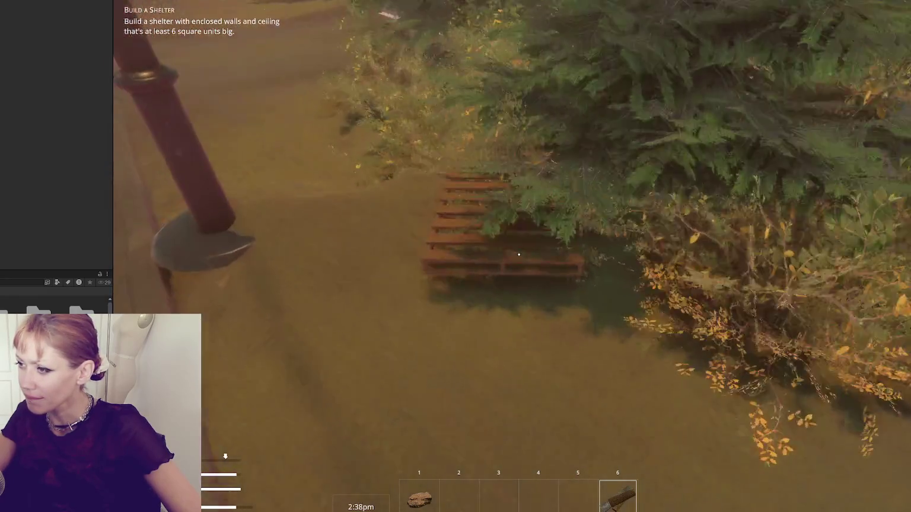
pyautogui.press('w')
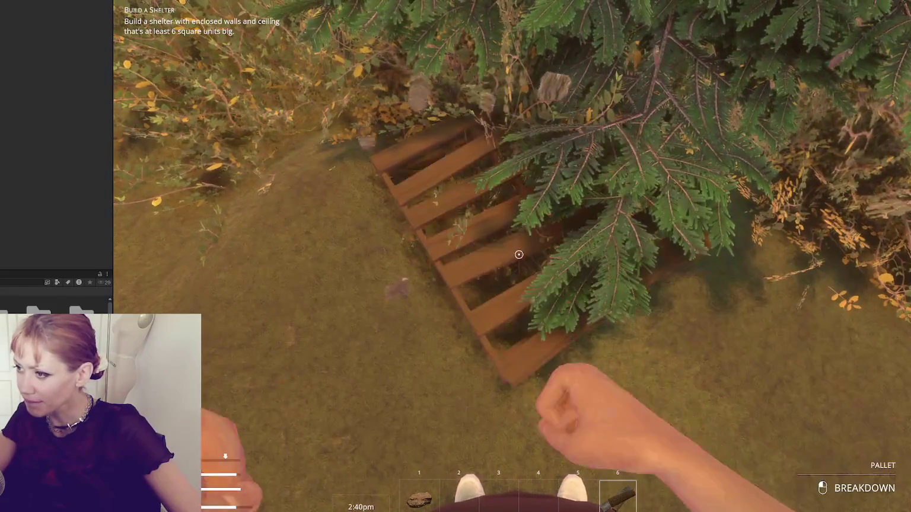
pyautogui.click(519, 255)
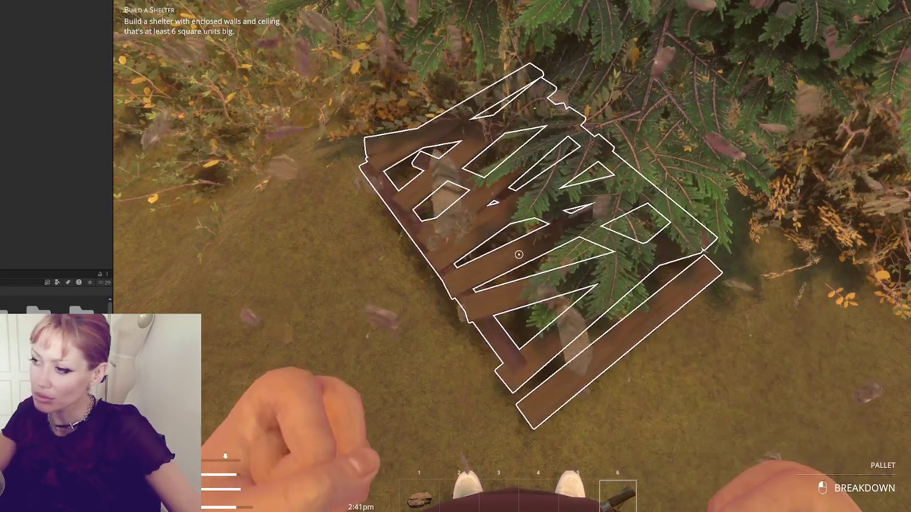
pyautogui.press('e')
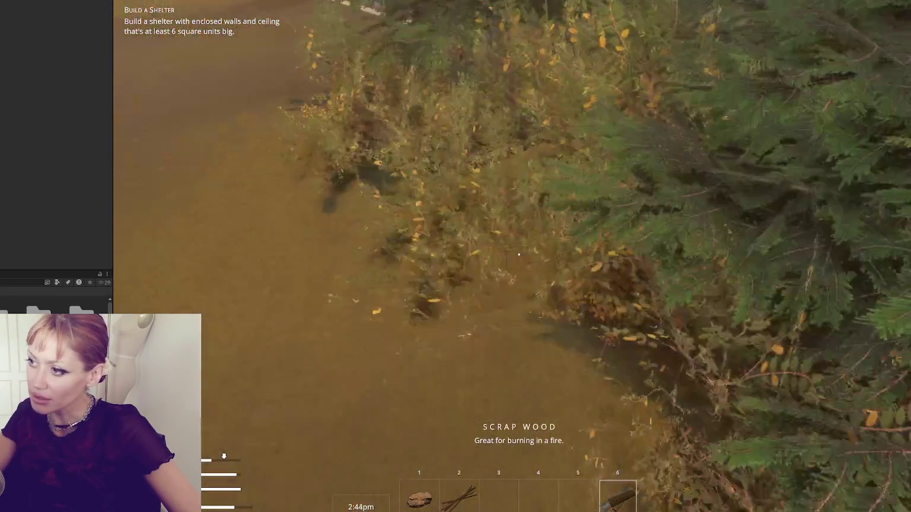
pyautogui.press('w')
# Return through the red door to the garden and check the buildable items list
pyautogui.press('w')
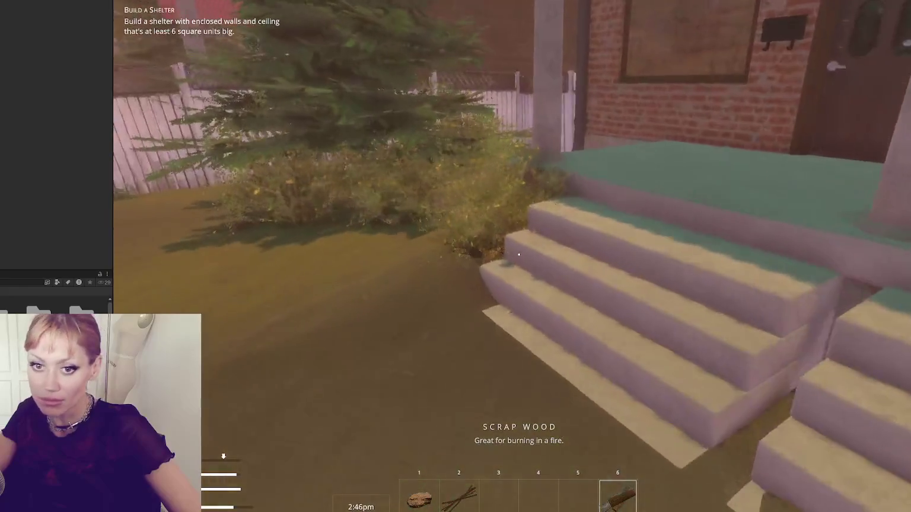
pyautogui.press('w')
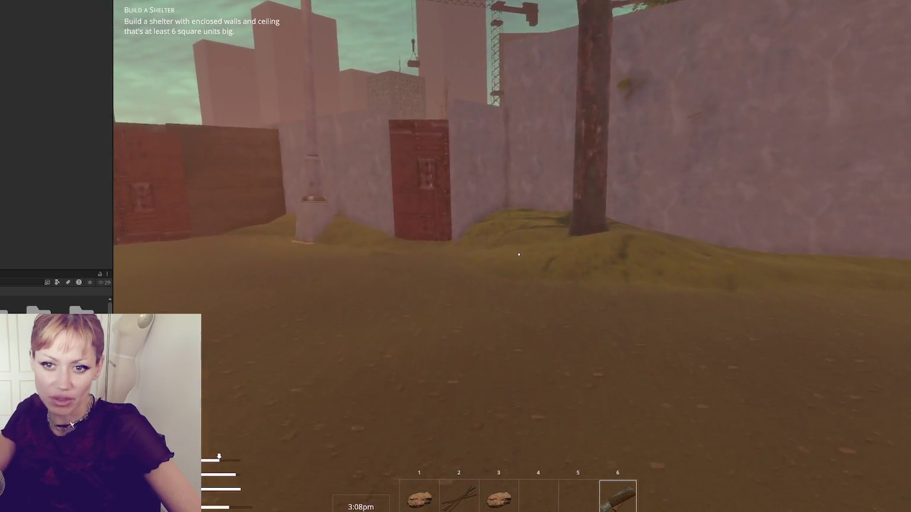
pyautogui.press('w')
pyautogui.press('w')
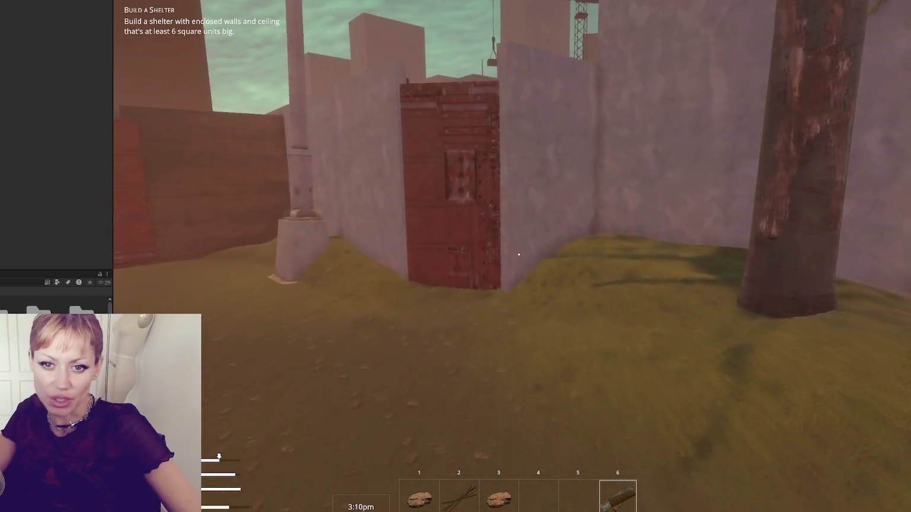
pyautogui.press('w')
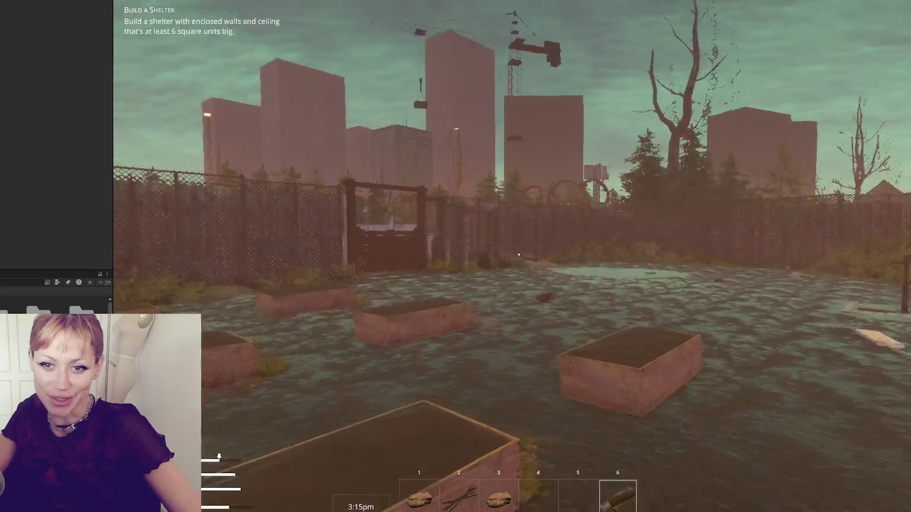
pyautogui.press('w')
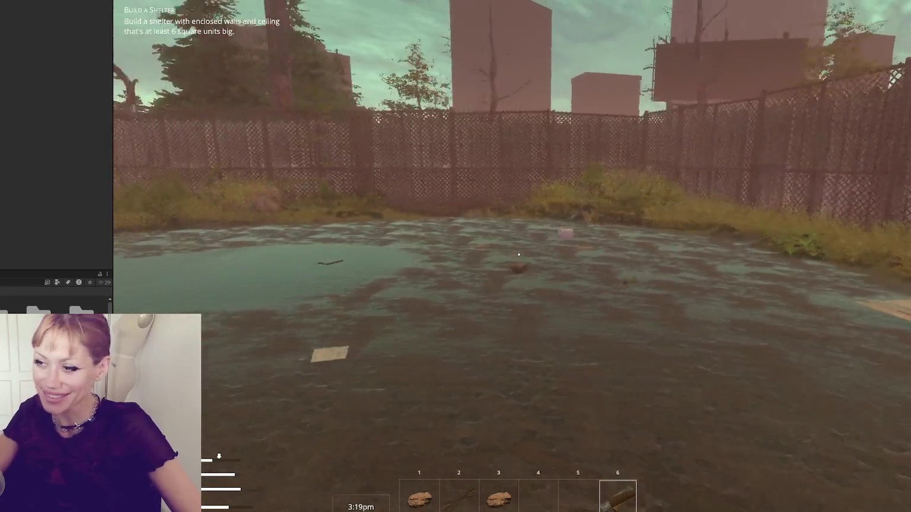
pyautogui.press('Escape')
pyautogui.click(689, 51)
pyautogui.press('Escape')
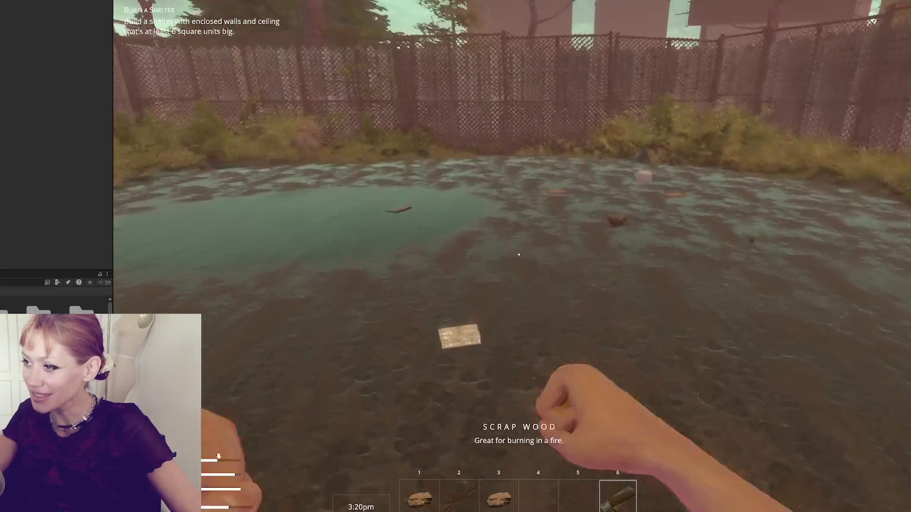
# Pick up and read the Metal Roof booklet, then bring up the pause menu
pyautogui.press('w')
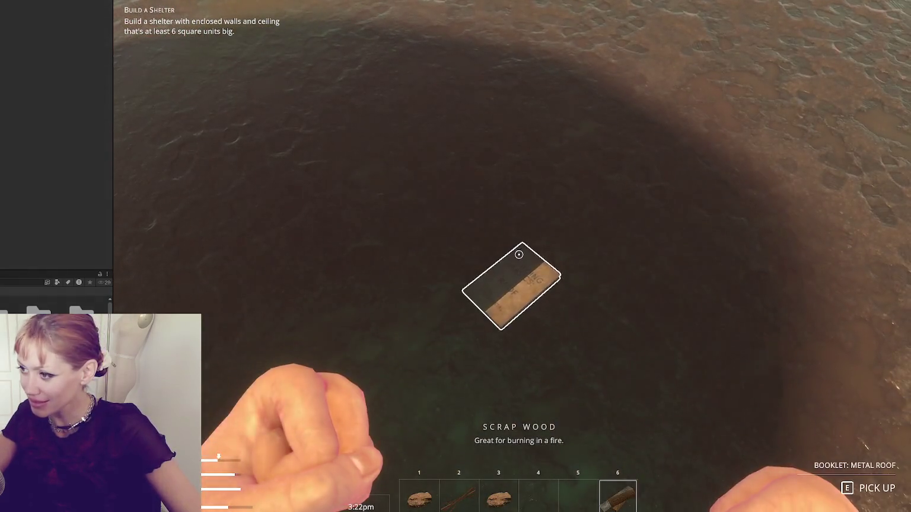
pyautogui.press('2')
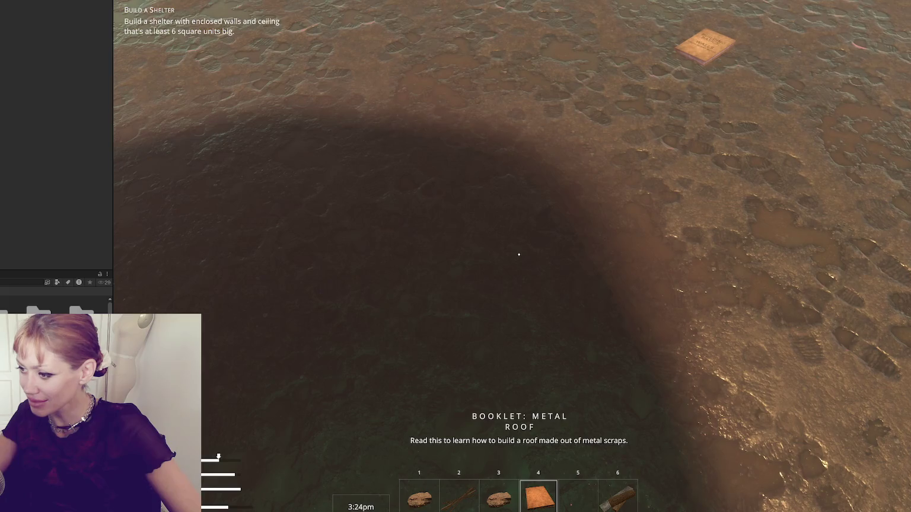
pyautogui.moveTo(519, 255)
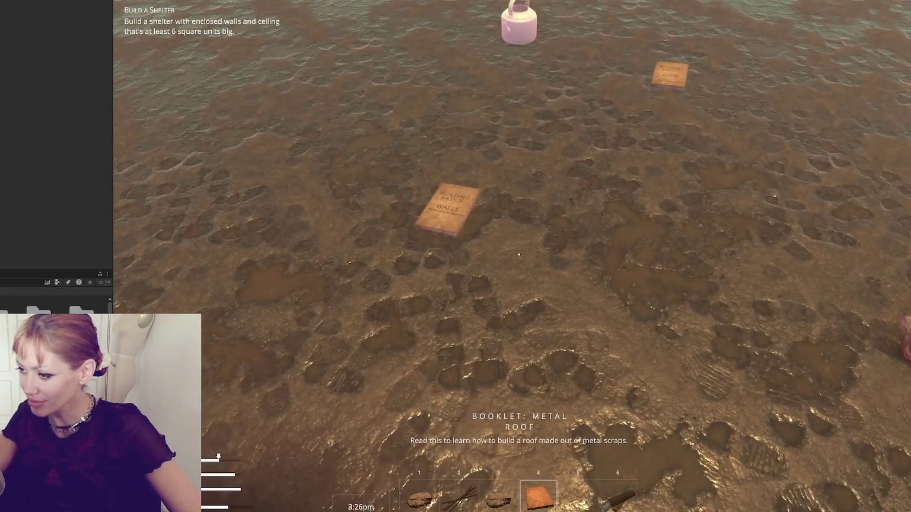
pyautogui.click(519, 254)
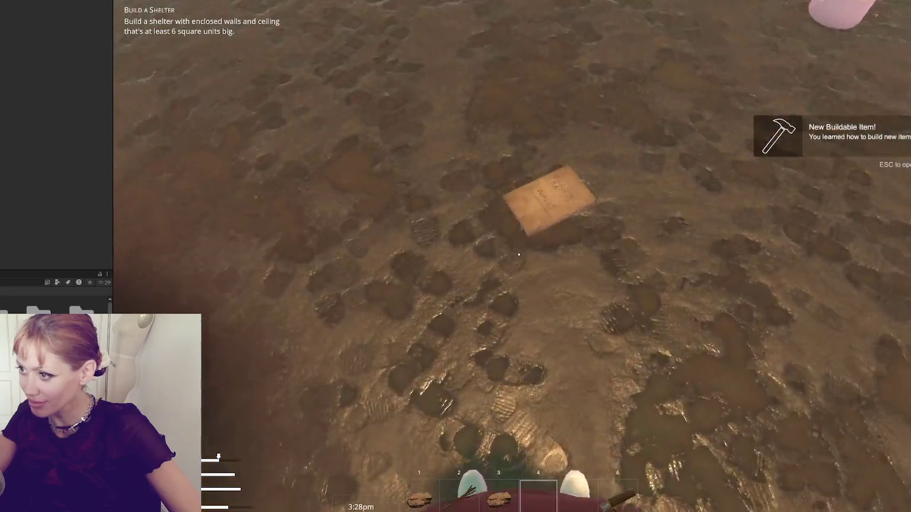
pyautogui.moveTo(519, 255)
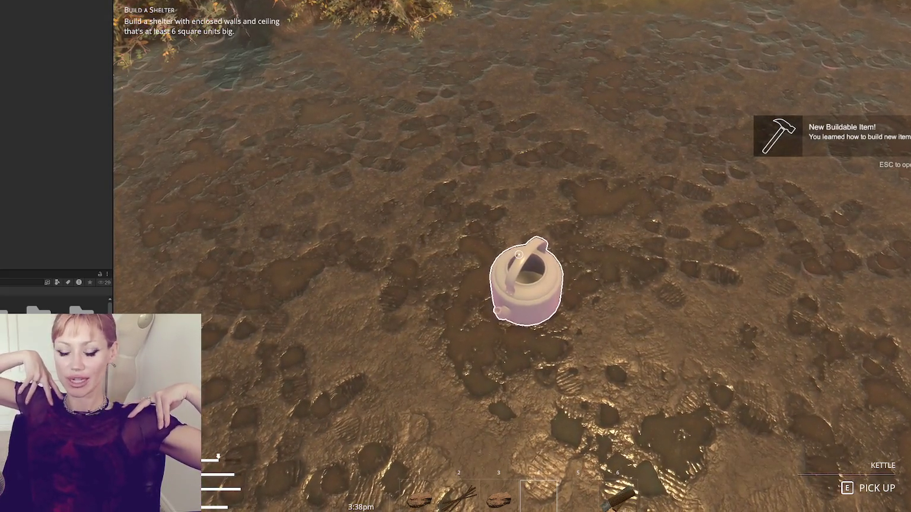
pyautogui.press('Escape')
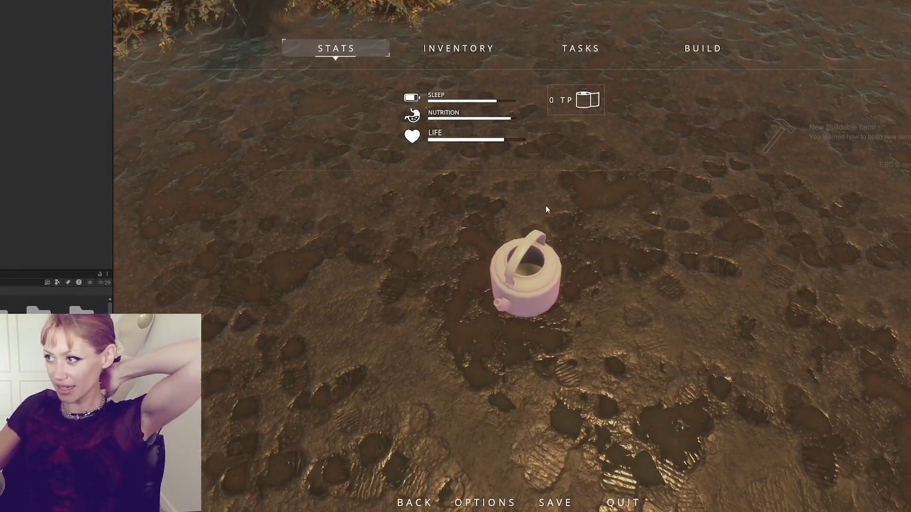
# Look over the build list, then close the menu to resume play in the muddy yard
pyautogui.click(681, 50)
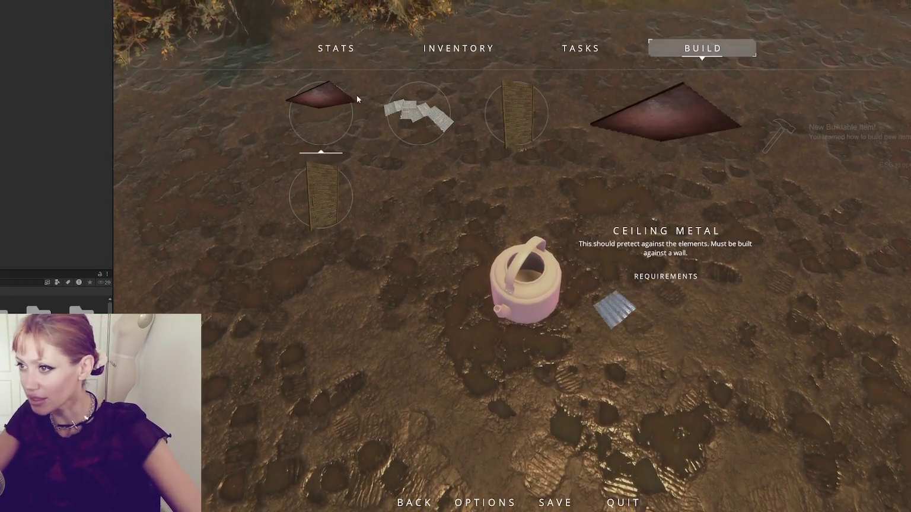
pyautogui.press('Escape')
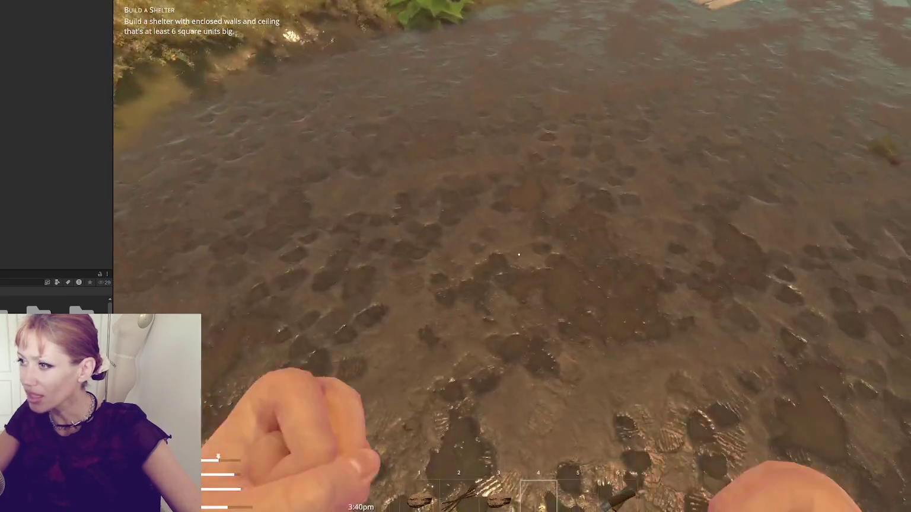
# Pick wildberries from the bush and head toward the pond
pyautogui.press('w')
pyautogui.press('e')
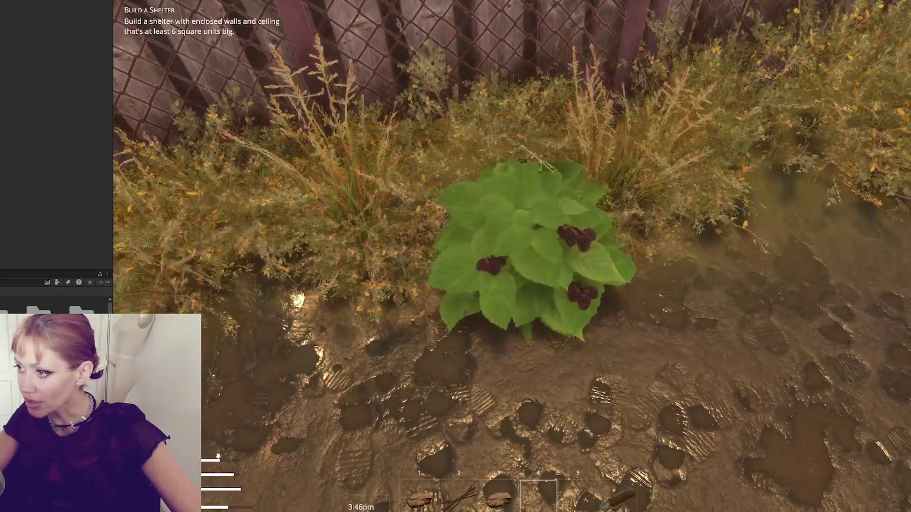
pyautogui.press('w')
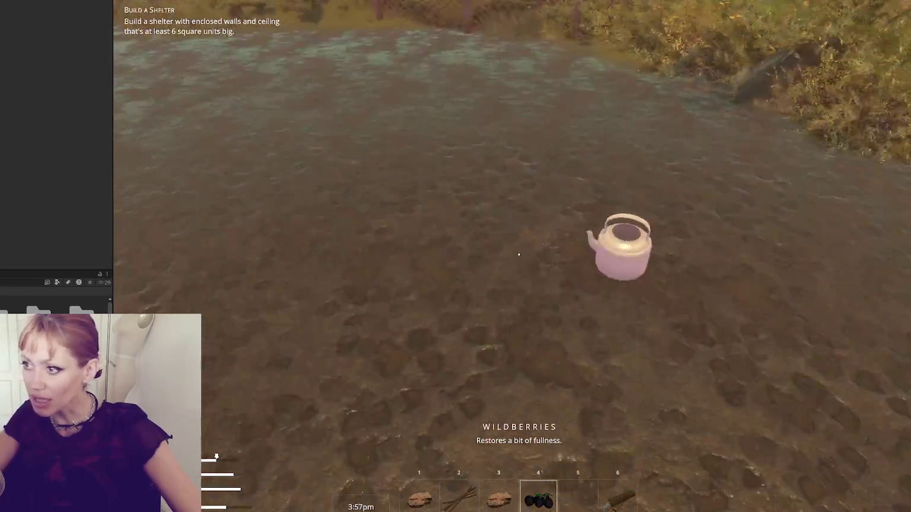
# Pick up the floor-stone booklet, read it from hotbar slot 5, then open the pause menu
pyautogui.press('w')
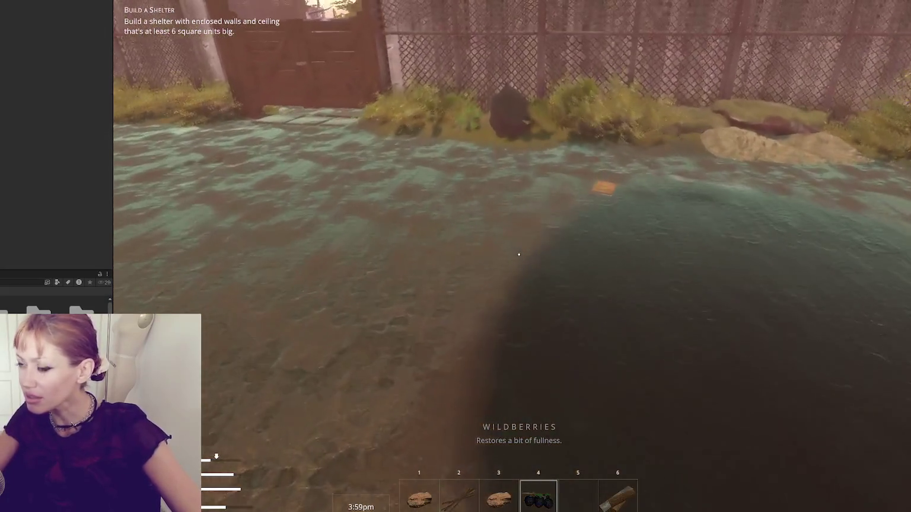
pyautogui.press('e')
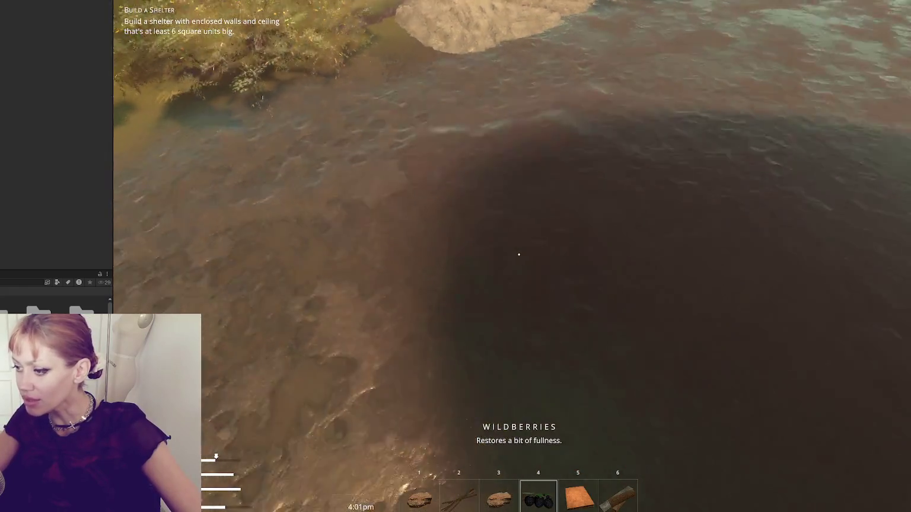
pyautogui.press('6')
pyautogui.press('5')
pyautogui.click(519, 255)
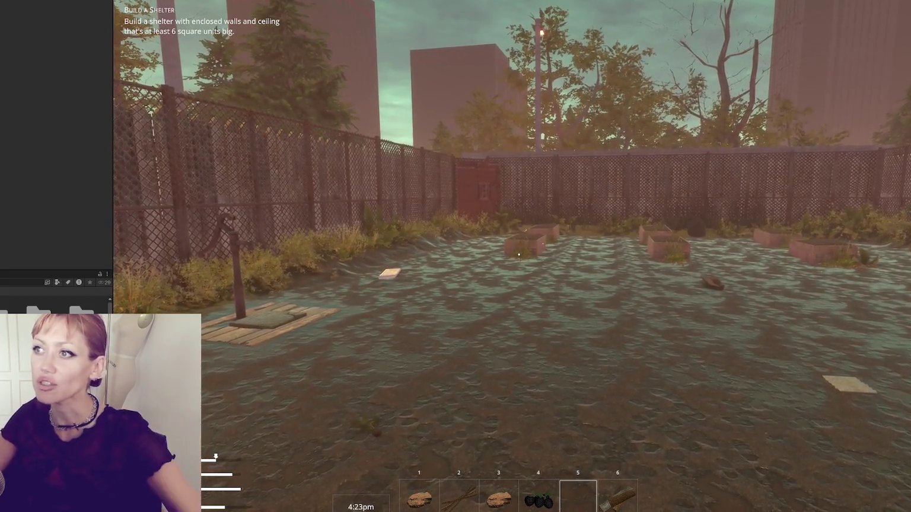
pyautogui.press('Escape')
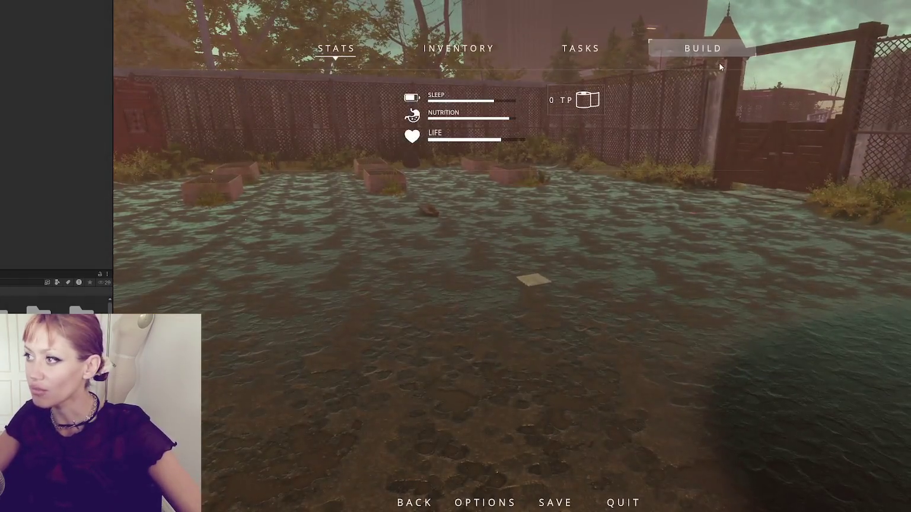
# Build a Stone Floor tile in the yard and pick up the kettle
pyautogui.click(690, 48)
pyautogui.click(528, 120)
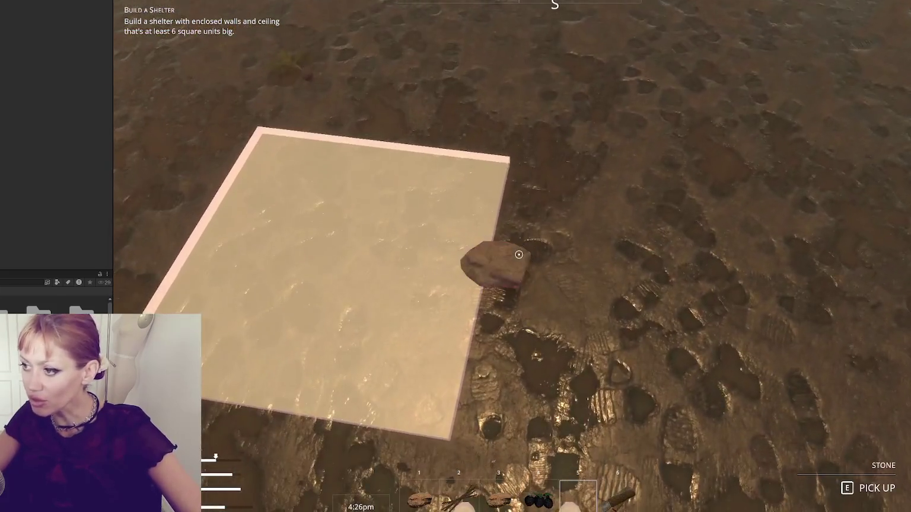
pyautogui.click(519, 254)
pyautogui.press('e')
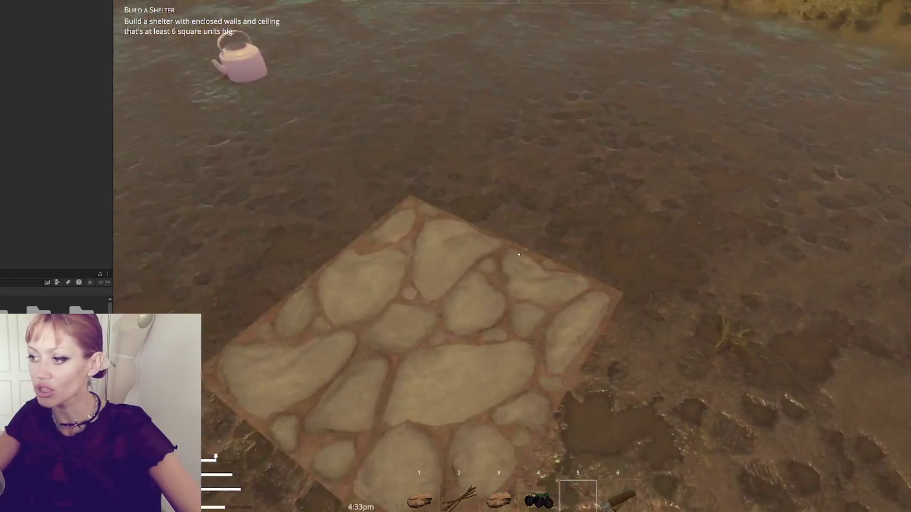
pyautogui.press('e')
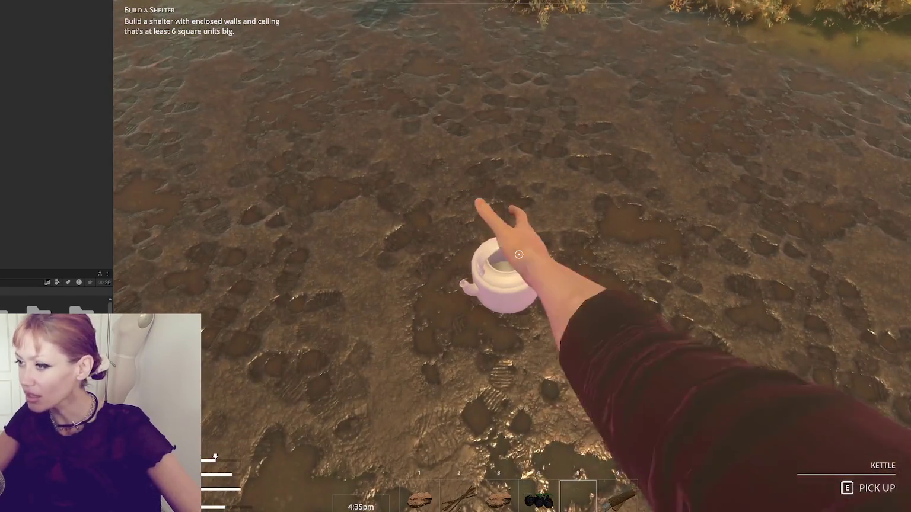
pyautogui.press('6')
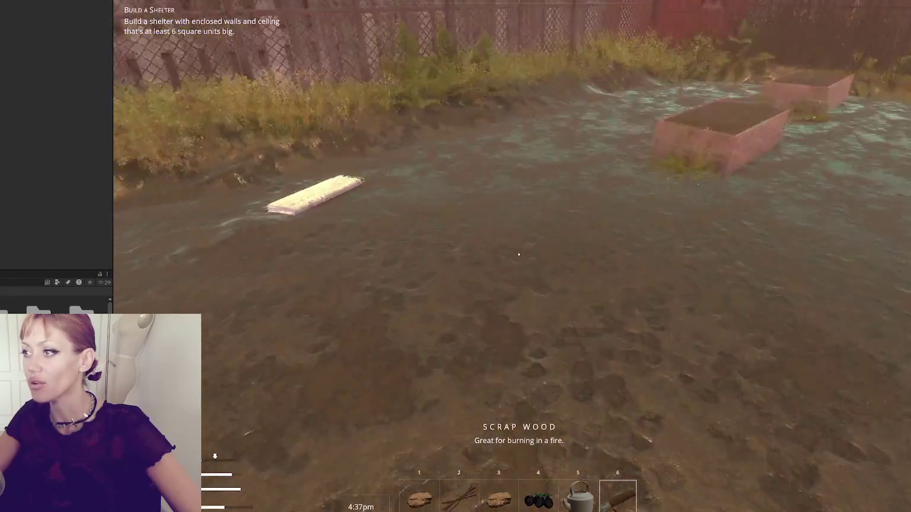
# Place three more Stone Floor tiles beside the first and finish building them
pyautogui.press('Tab')
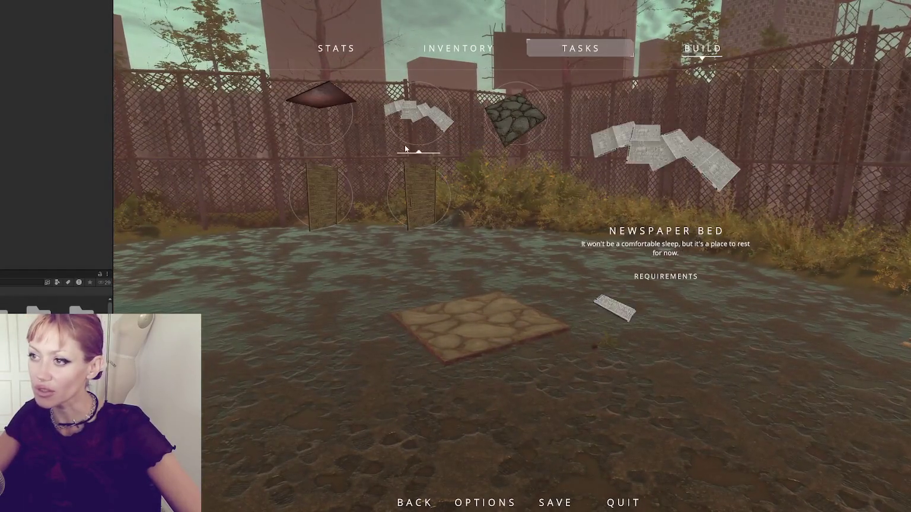
pyautogui.click(519, 112)
pyautogui.click(519, 254)
pyautogui.click(519, 255)
pyautogui.click(519, 254)
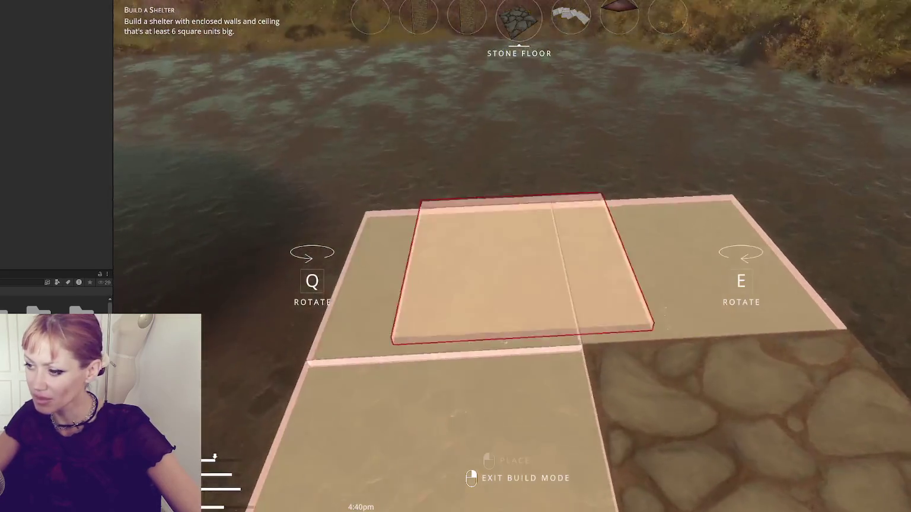
pyautogui.rightClick(519, 255)
pyautogui.click(519, 254)
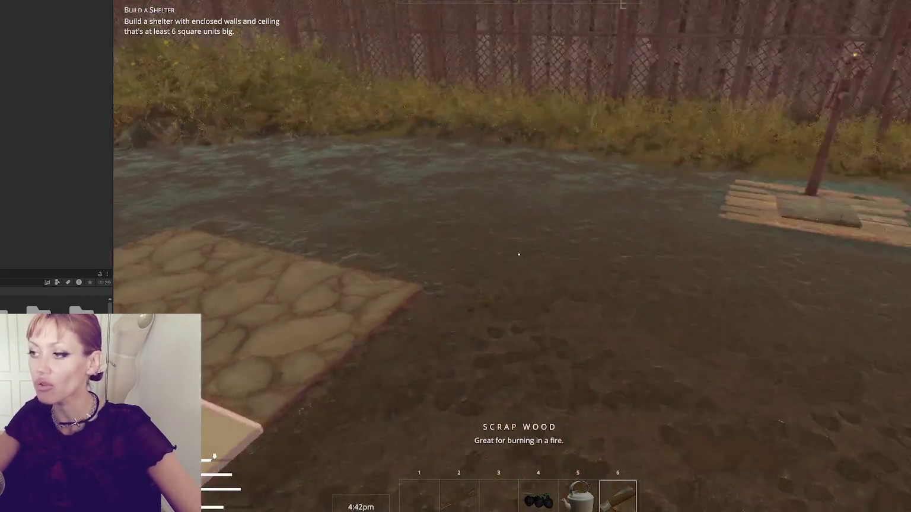
pyautogui.press('w')
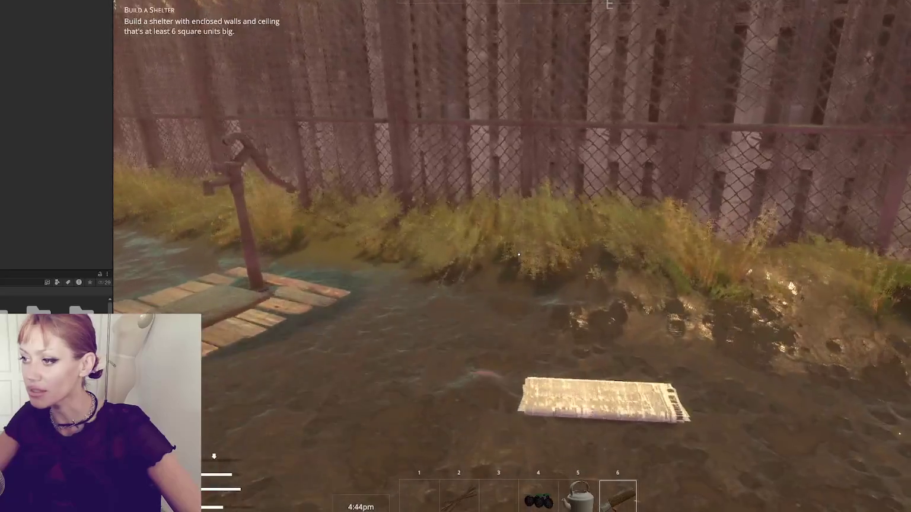
pyautogui.press('w')
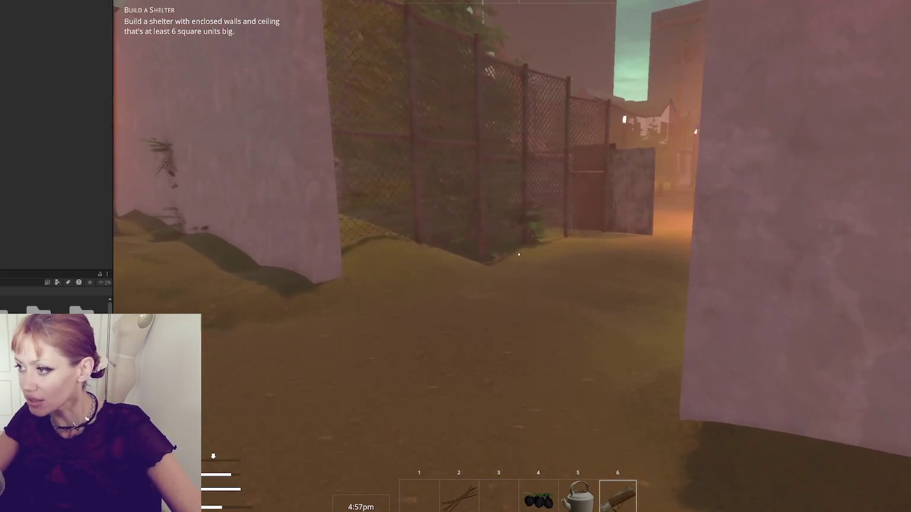
# Walk between the wall panels, gather sticks at the pine bush, and go through the red door
pyautogui.press('w')
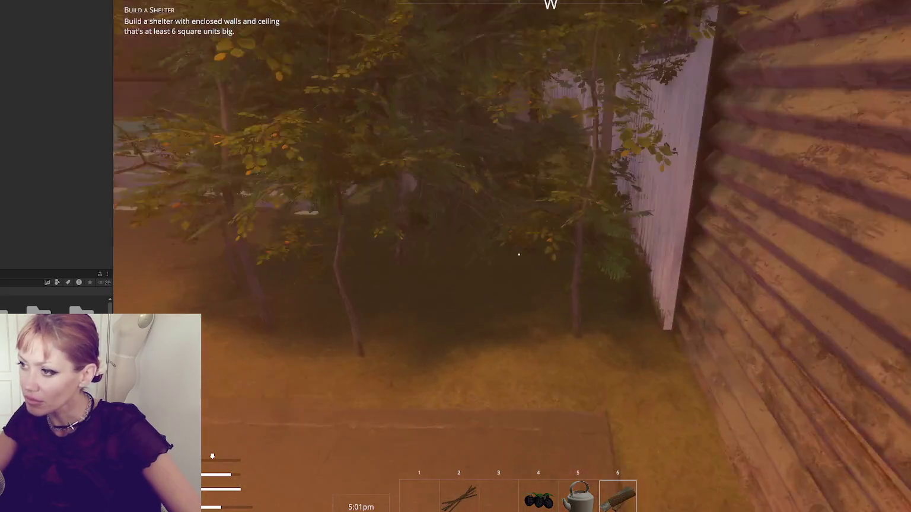
pyautogui.press('w')
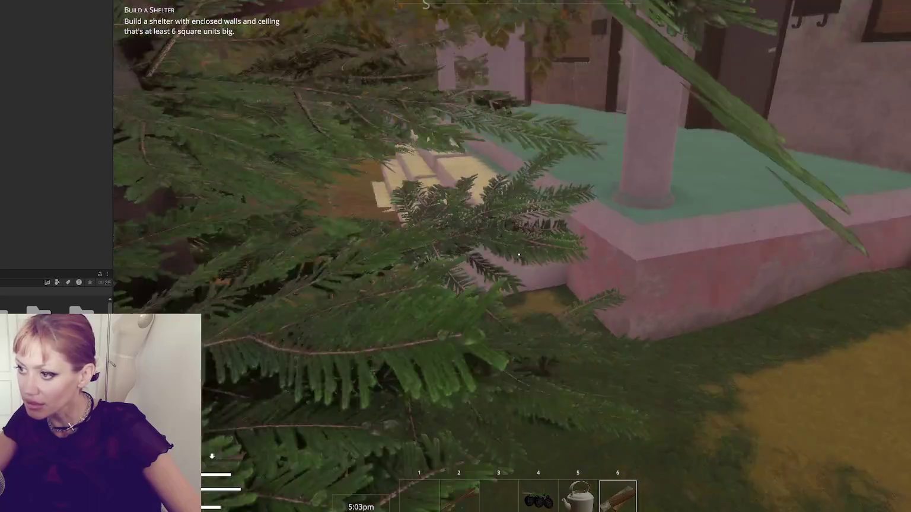
pyautogui.press('e')
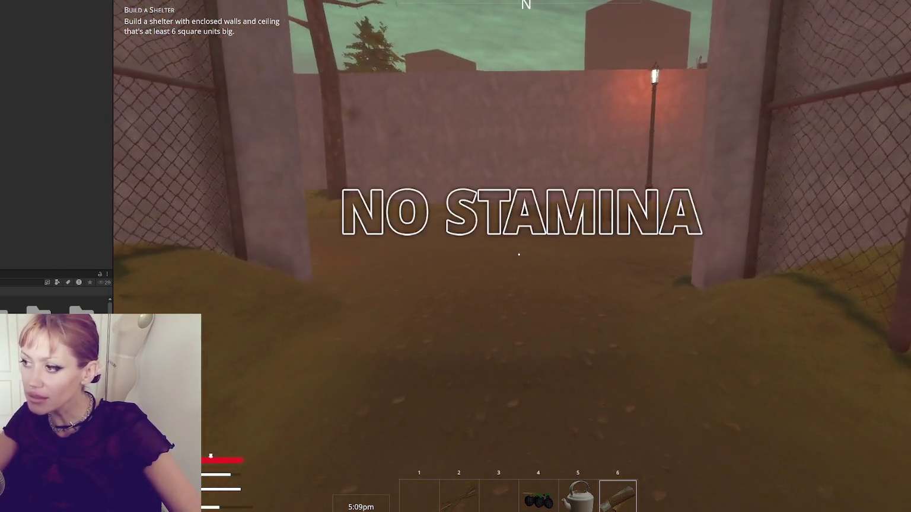
pyautogui.press('w')
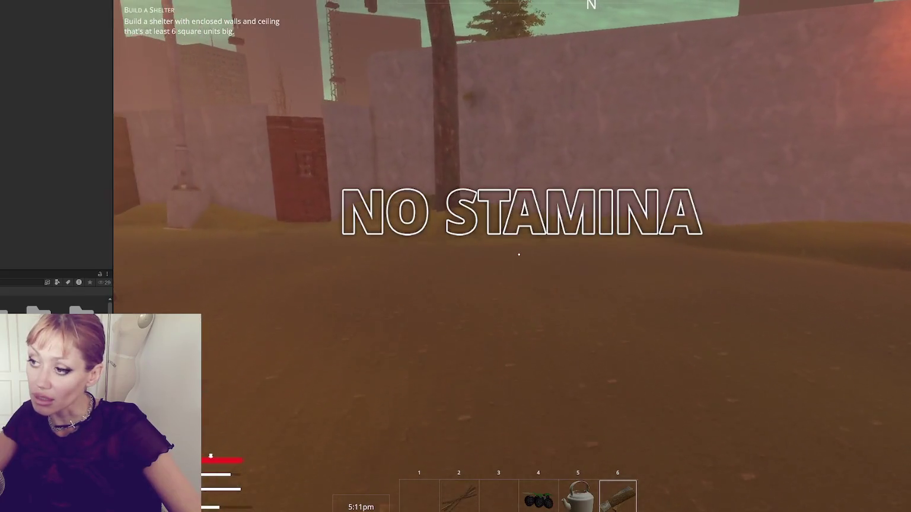
pyautogui.press('w')
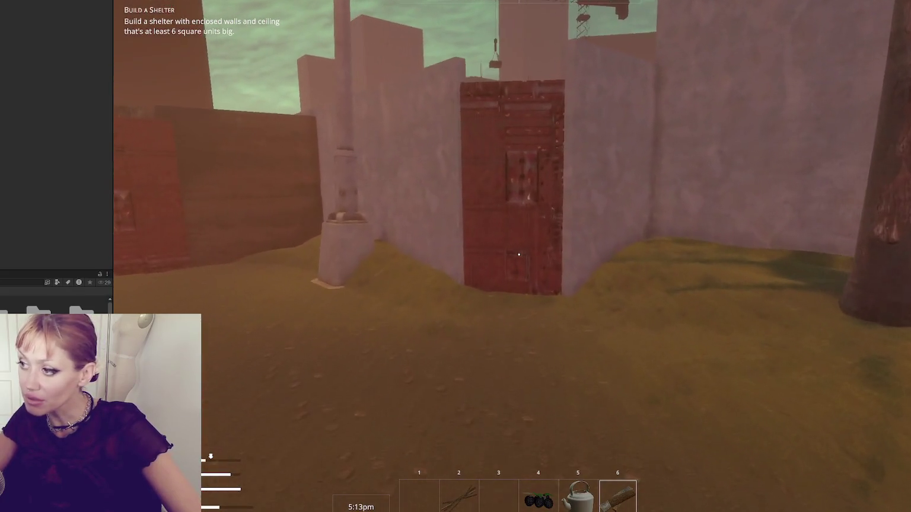
pyautogui.press('w')
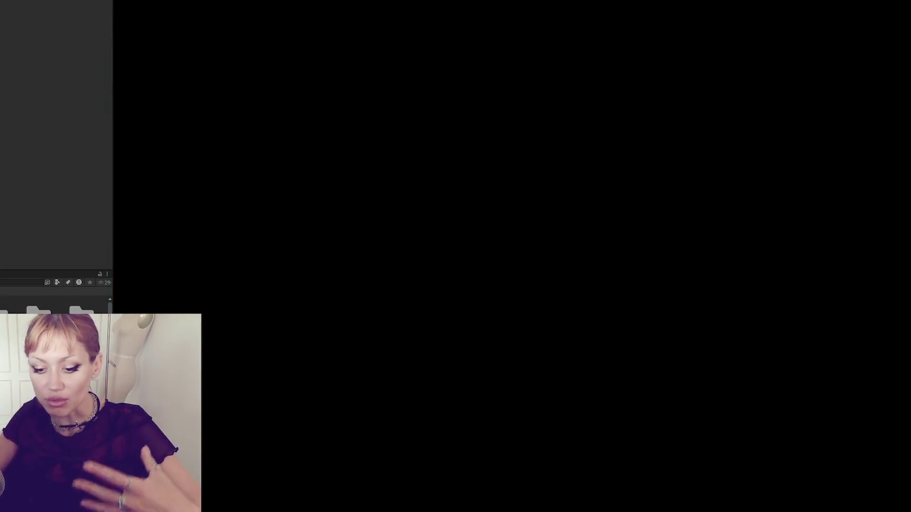
# Walk past the pump pallet and pick up the scrap wood plank
pyautogui.press('w')
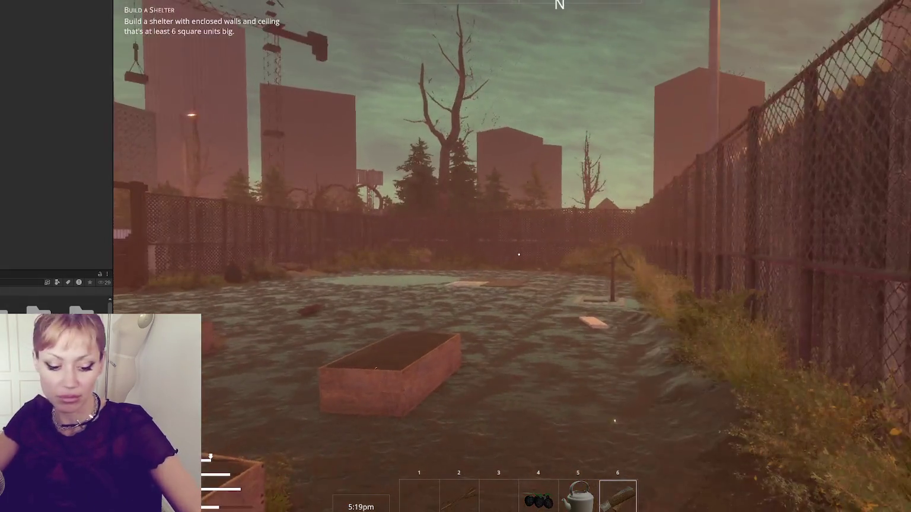
pyautogui.press('w')
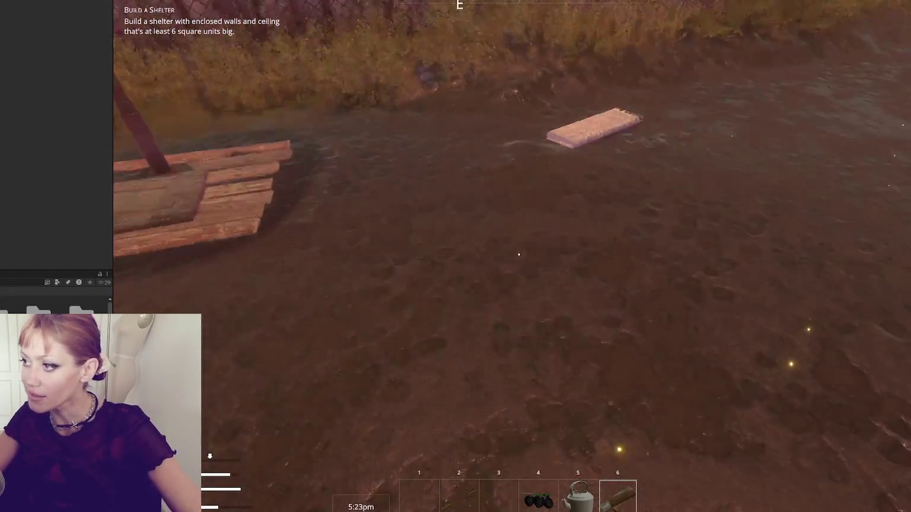
pyautogui.press('w')
pyautogui.press('e')
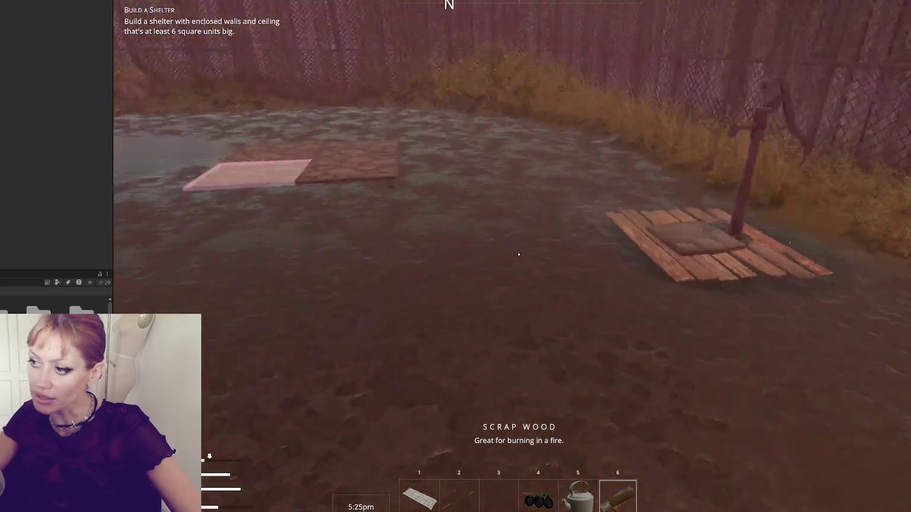
# Choose Newspaper Bed from the game menu's build items and place it
pyautogui.press('Tab')
pyautogui.press('b')
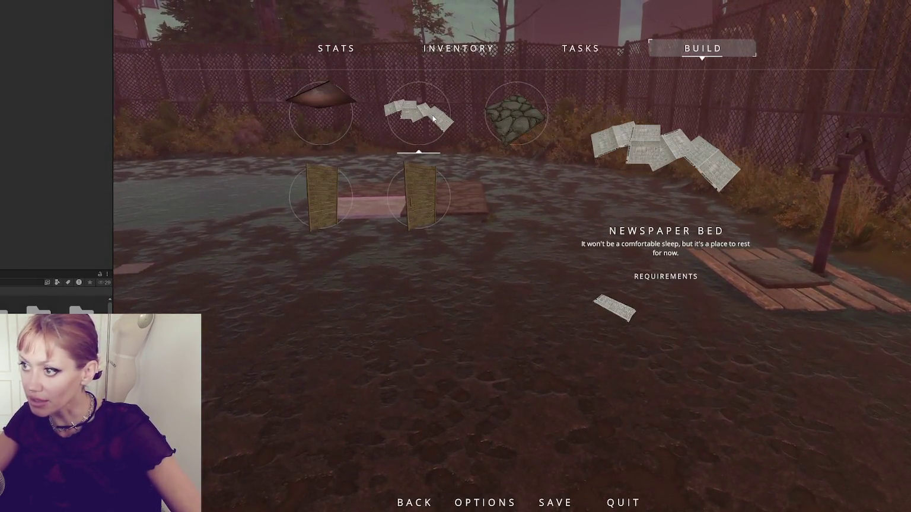
pyautogui.click(446, 122)
pyautogui.press('e')
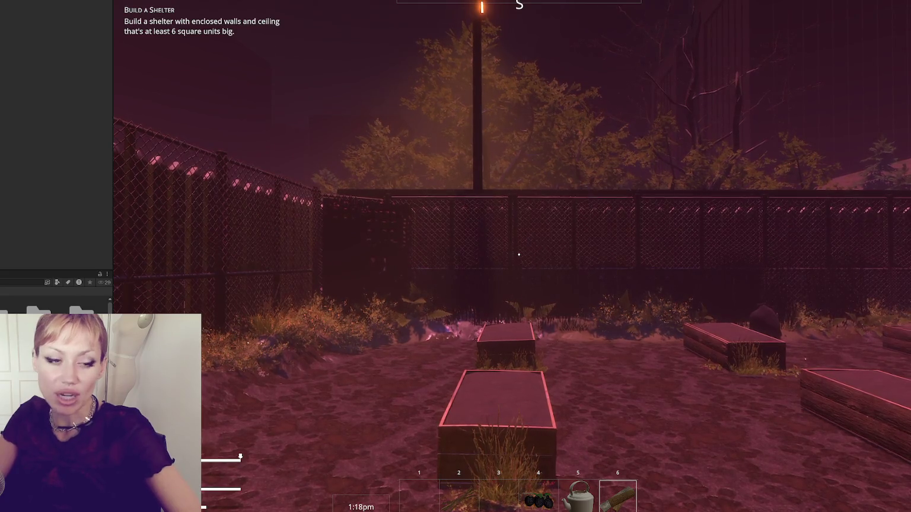
# Flip the game menu between the inventory, task list and build items pages
pyautogui.press('Escape')
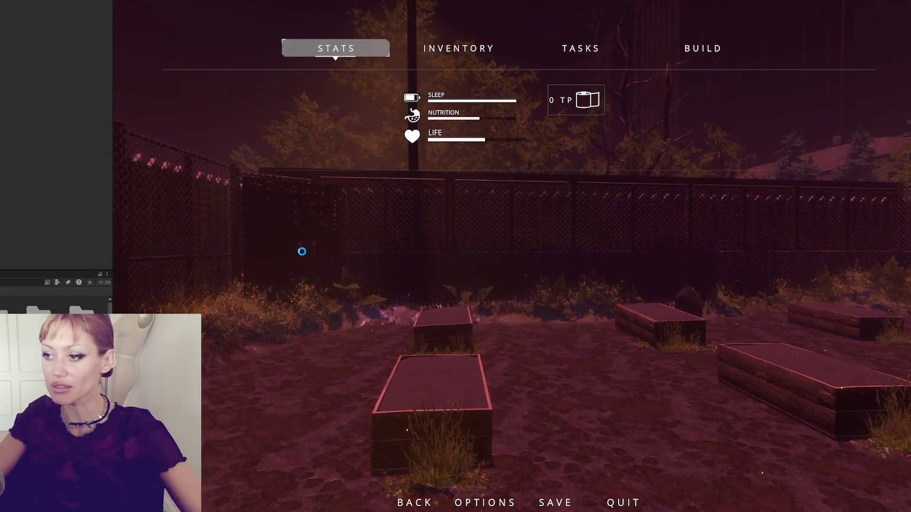
pyautogui.press('Escape')
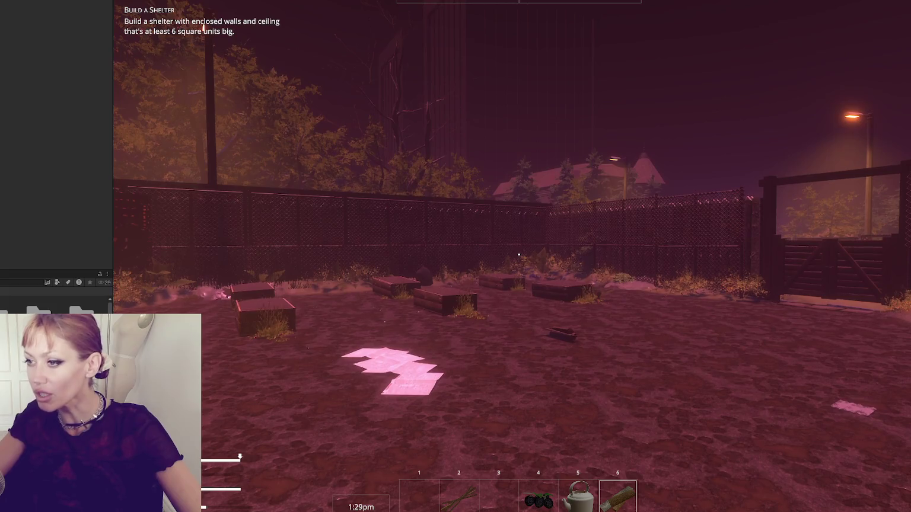
pyautogui.press('Tab')
pyautogui.click(459, 48)
pyautogui.click(581, 48)
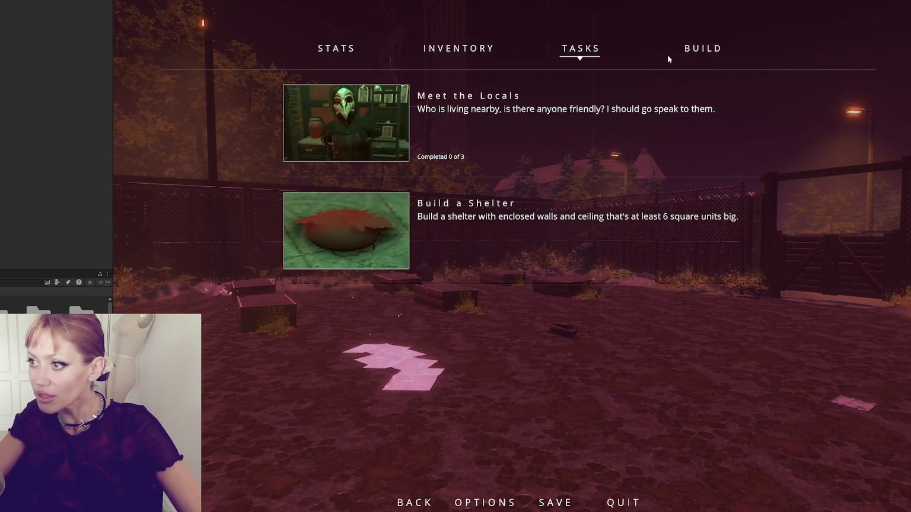
pyautogui.click(678, 52)
pyautogui.click(588, 48)
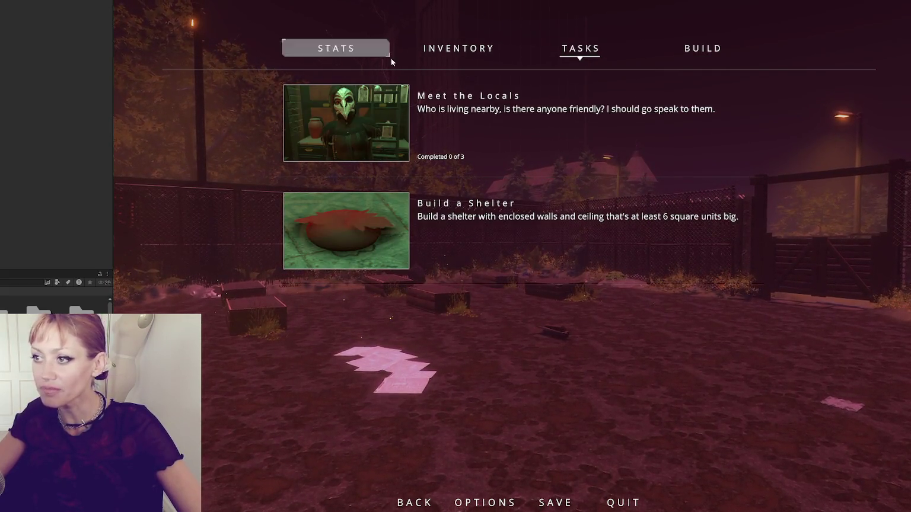
pyautogui.click(693, 47)
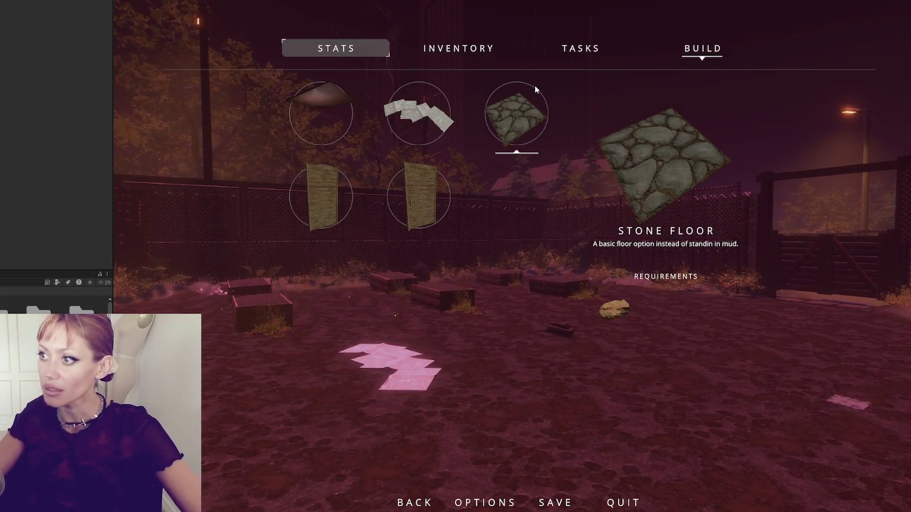
# Check the task list and player stats, view the inventory, then return to gameplay
pyautogui.click(458, 48)
pyautogui.click(580, 48)
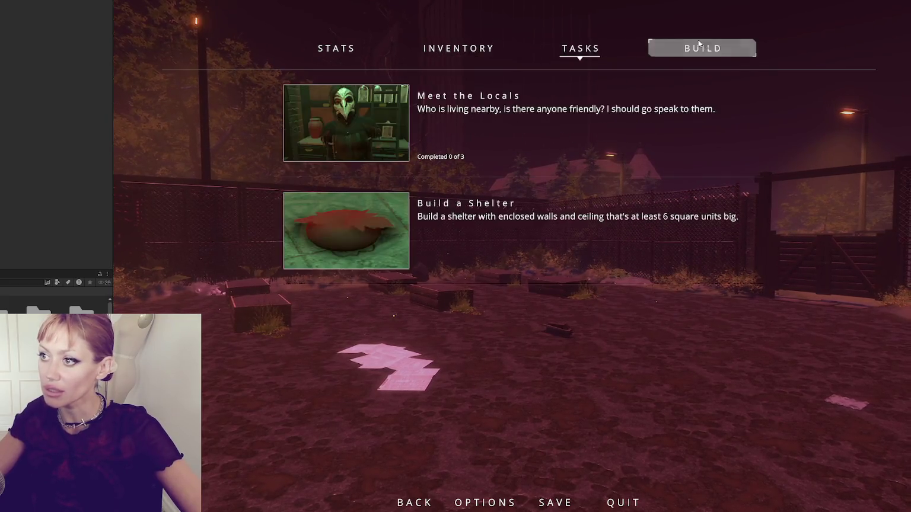
pyautogui.click(336, 48)
pyautogui.click(581, 48)
pyautogui.click(720, 48)
pyautogui.click(336, 48)
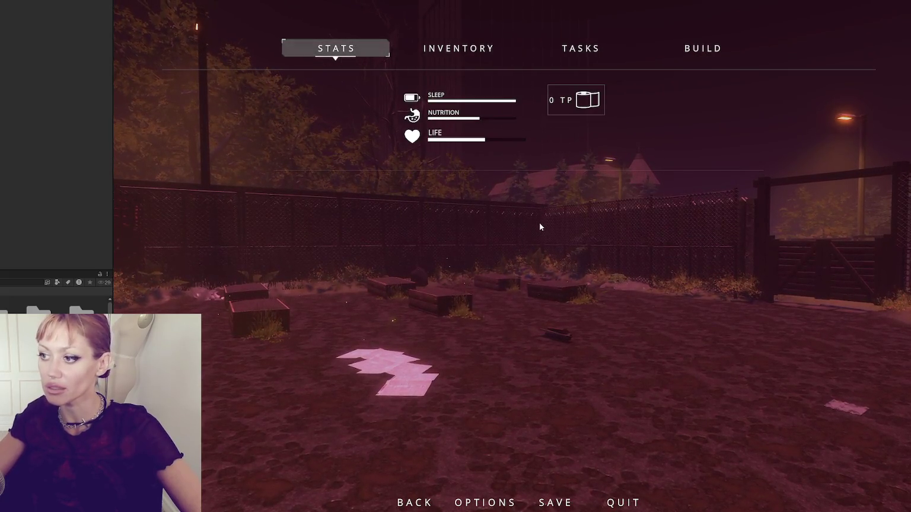
pyautogui.press('Tab')
pyautogui.press('Tab')
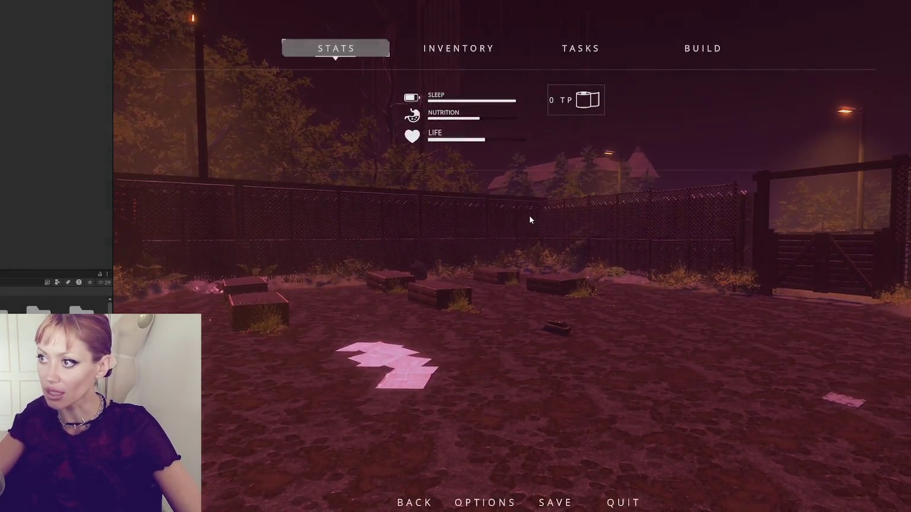
pyautogui.click(457, 48)
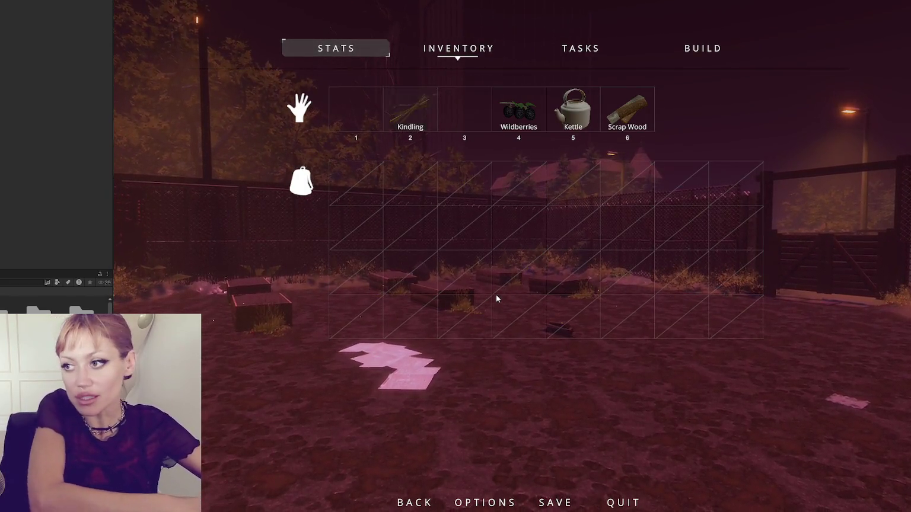
pyautogui.press('Tab')
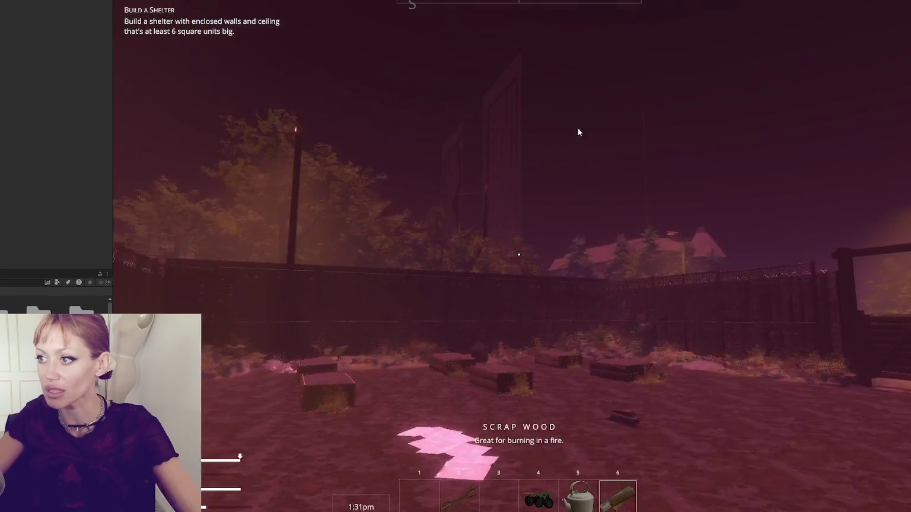
# Walk through the gate to the berry bush and pick more wildberries
pyautogui.click(645, 346)
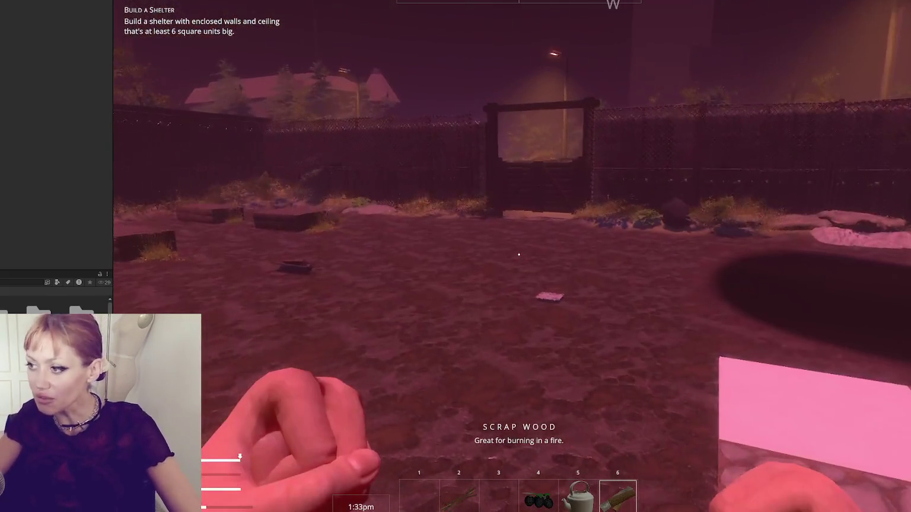
pyautogui.press('w')
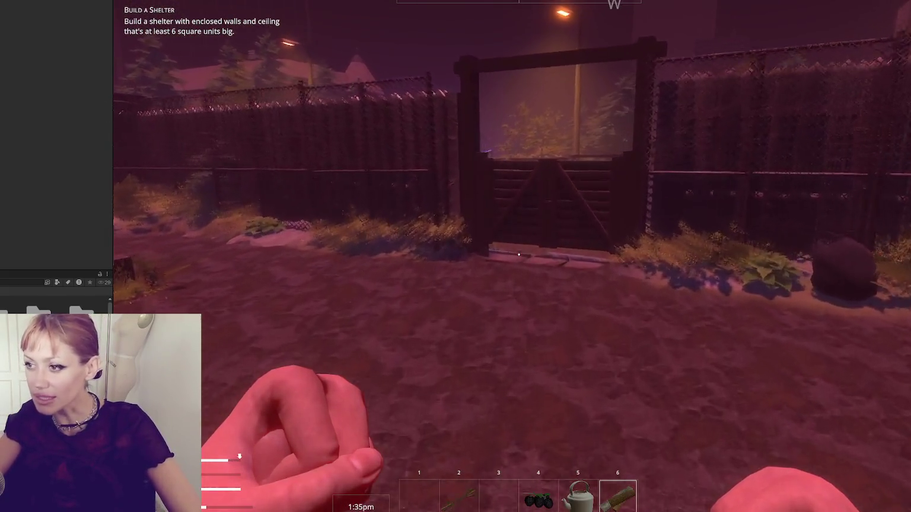
pyautogui.moveTo(519, 255)
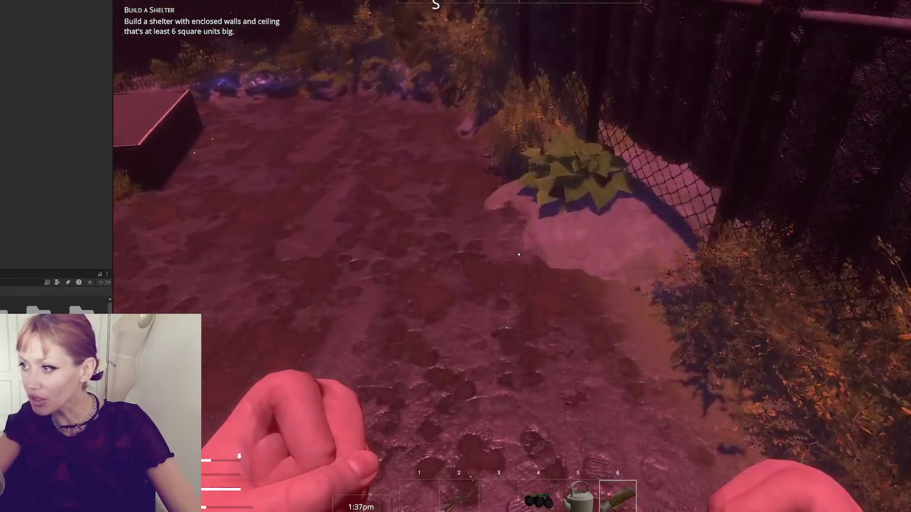
pyautogui.press('w')
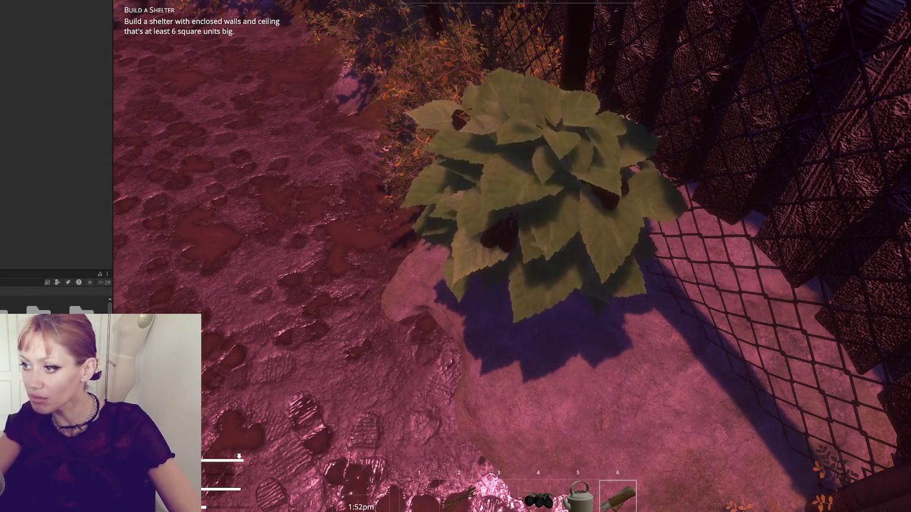
pyautogui.press('e')
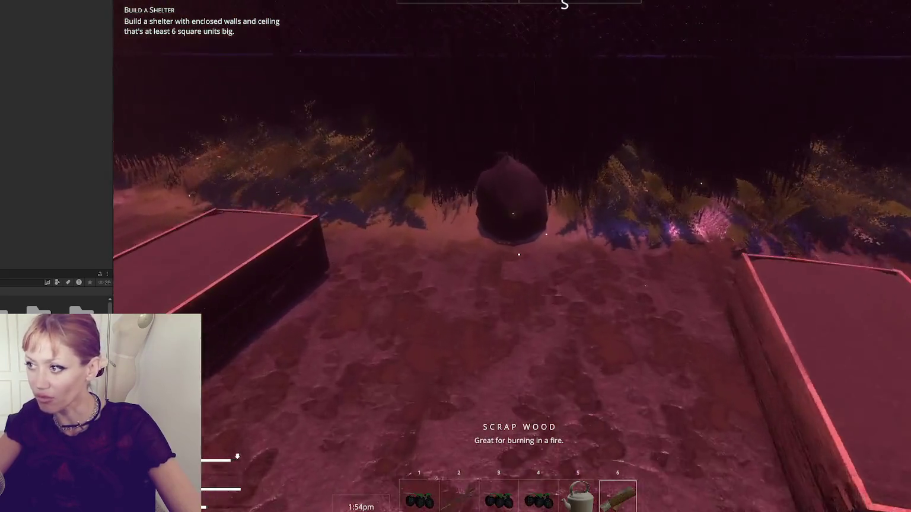
# Punch the garbage bag apart and collect its scrap wood
pyautogui.press('w')
pyautogui.click(519, 254)
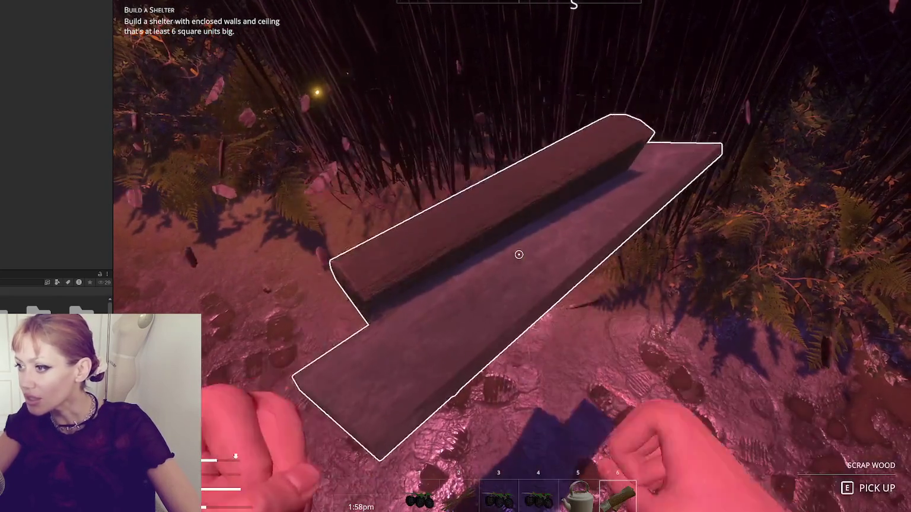
pyautogui.press('e')
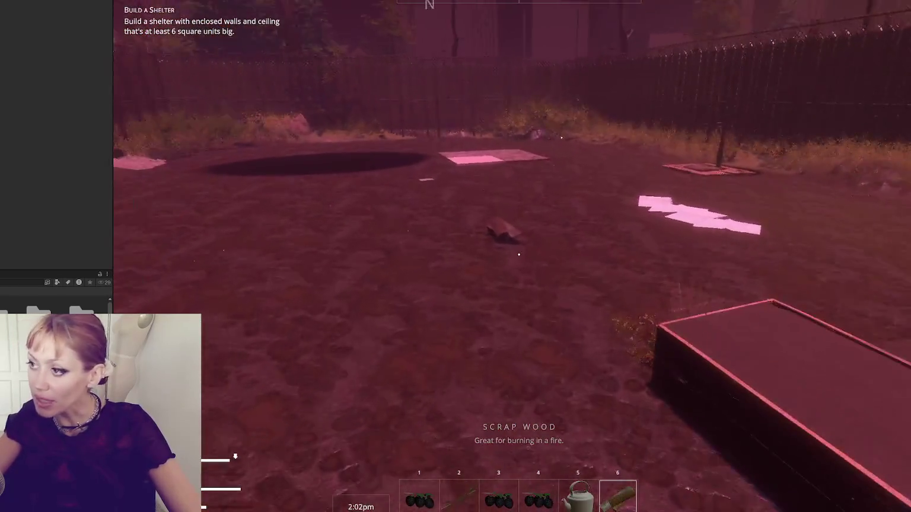
# Choose the Wooden Plank Wall from the Build page and place its blueprint on the stone floor pad
pyautogui.press('w')
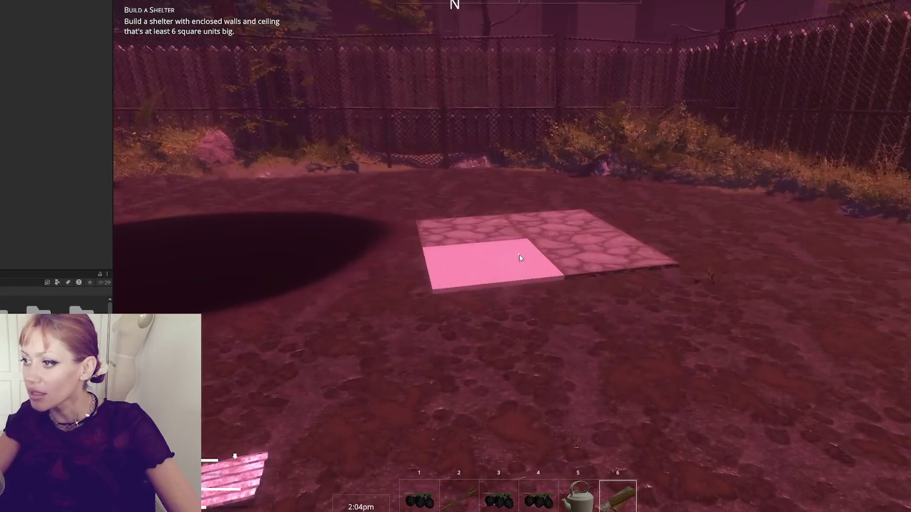
pyautogui.press('Escape')
pyautogui.click(702, 48)
pyautogui.click(346, 202)
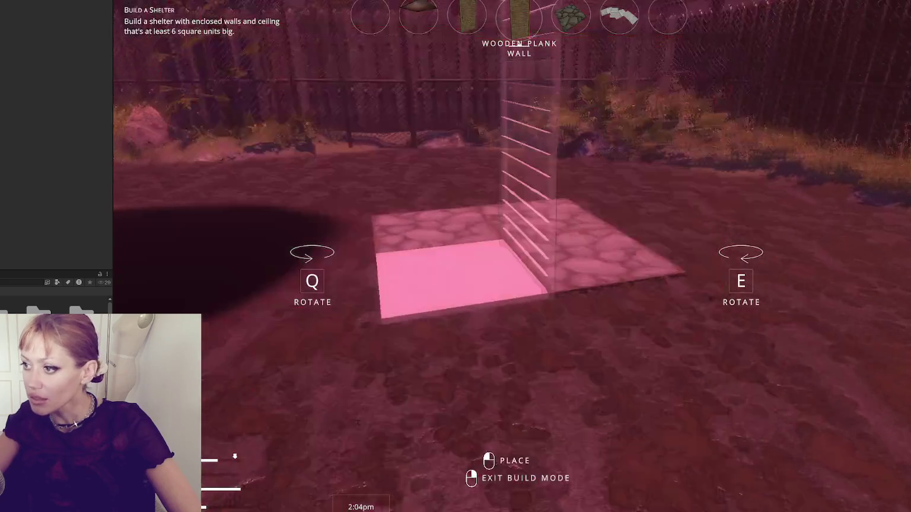
pyautogui.press('w')
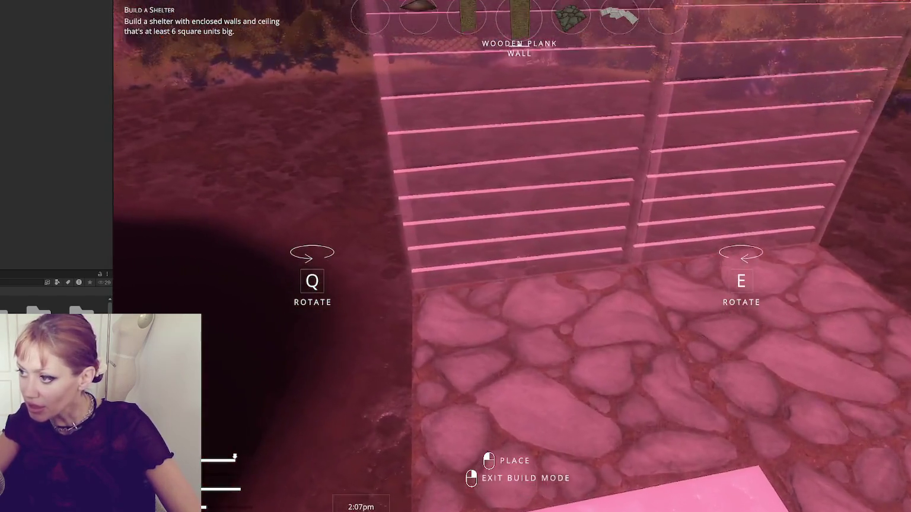
pyautogui.click(519, 254)
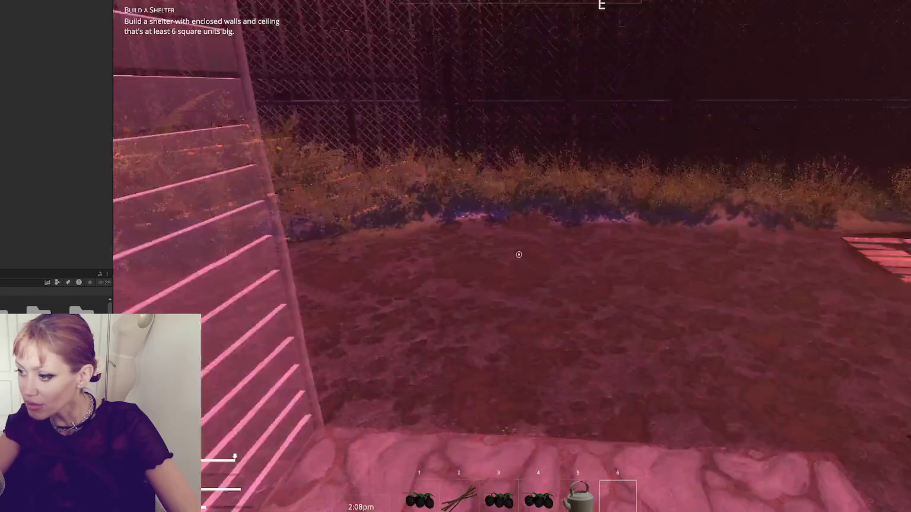
# Collect scrap wood near the crates and use it to complete the wooden wall
pyautogui.press('w')
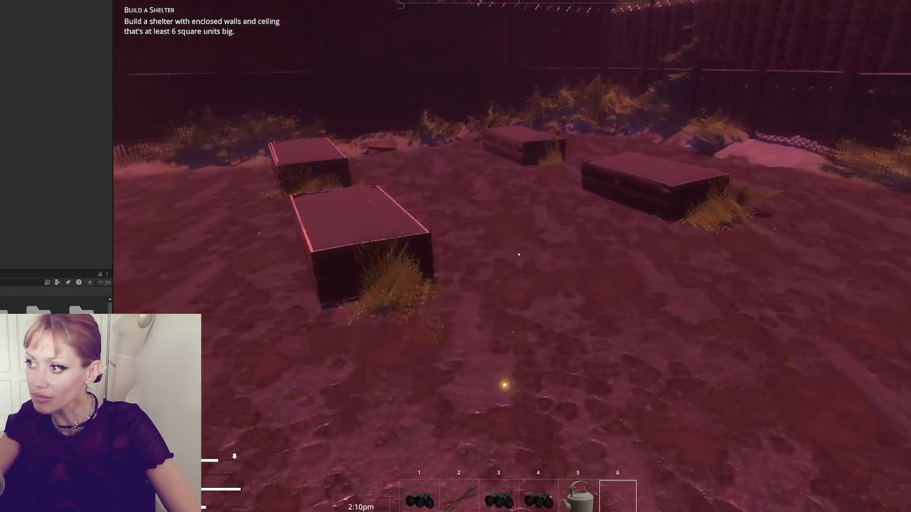
pyautogui.press('w')
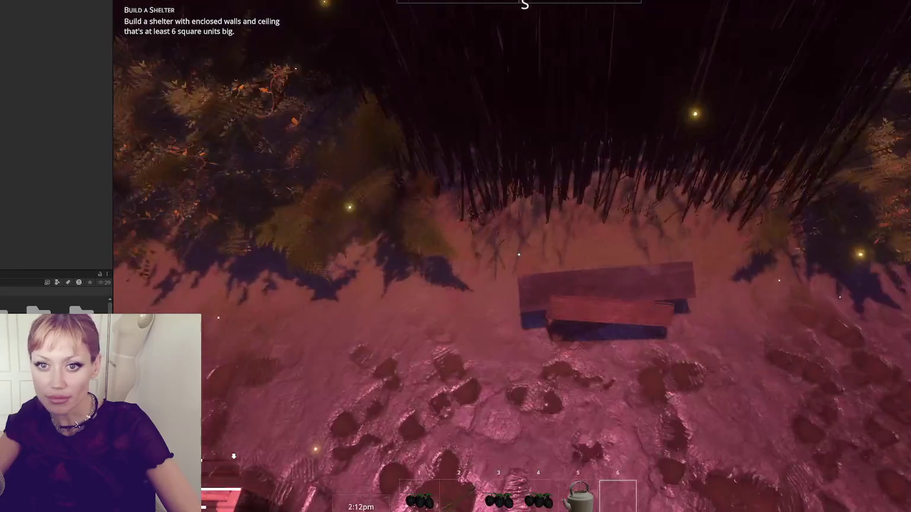
pyautogui.press('e')
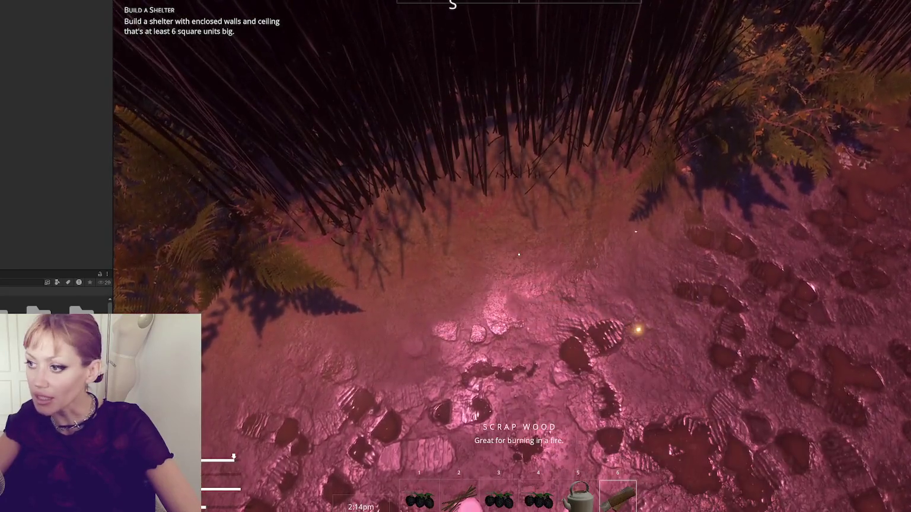
pyautogui.press('w')
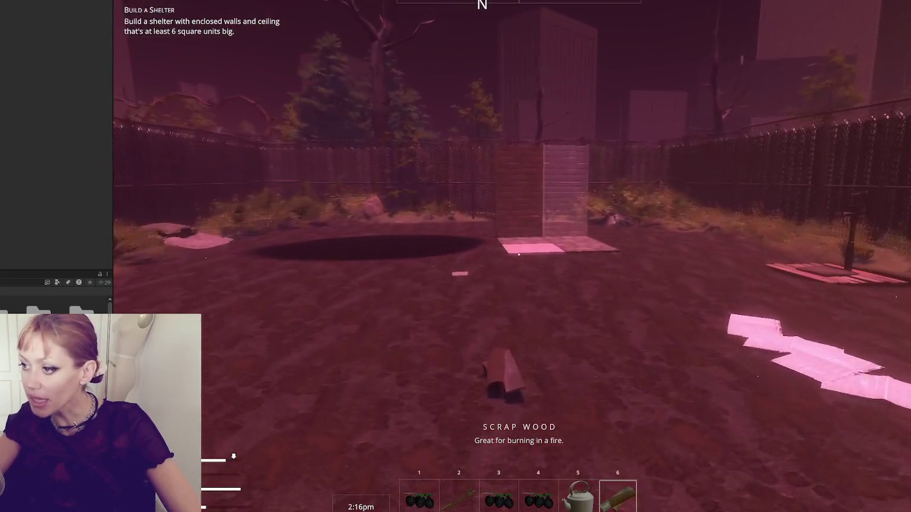
pyautogui.press('w')
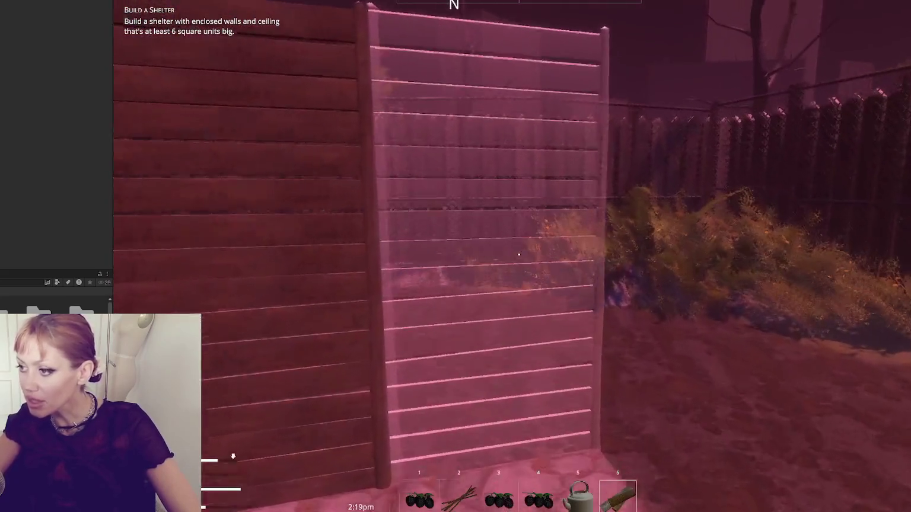
pyautogui.click(519, 254)
pyautogui.press('s')
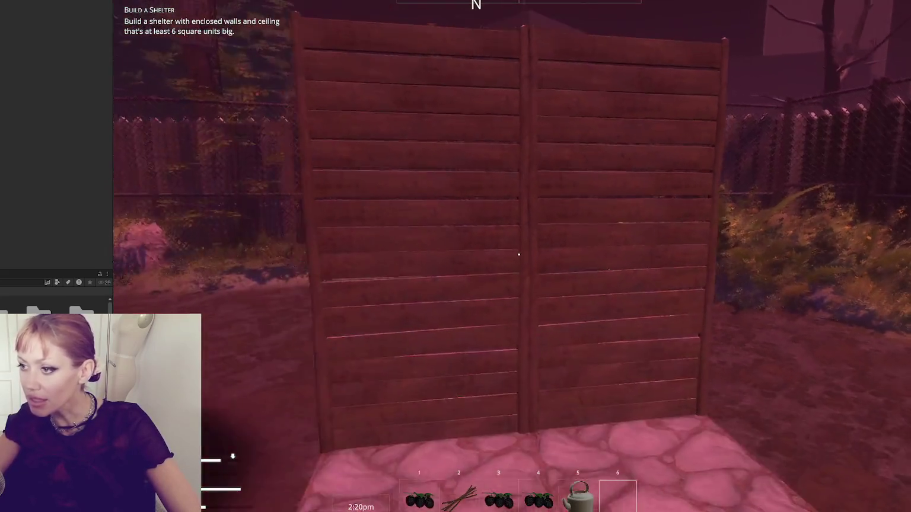
pyautogui.press('s')
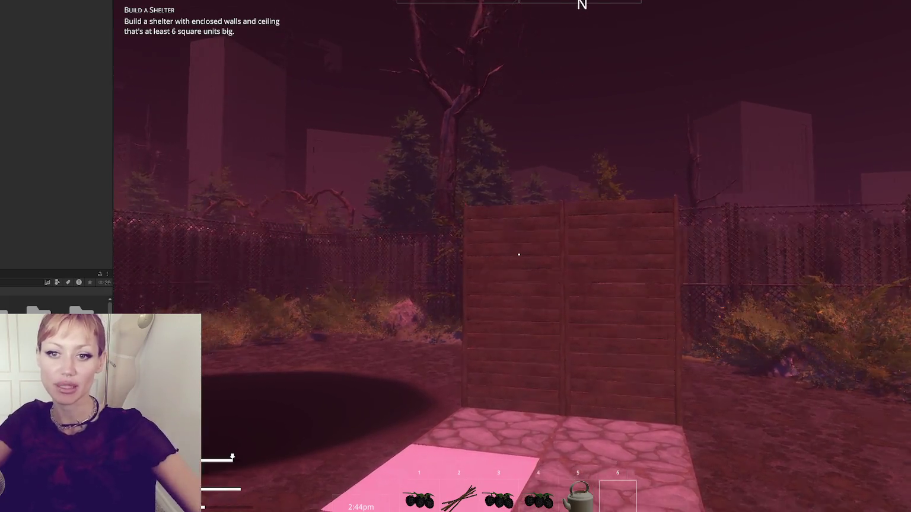
# Toggle the pause menu, then walk to the garbage bag by the bushes and punch it
pyautogui.press('Escape')
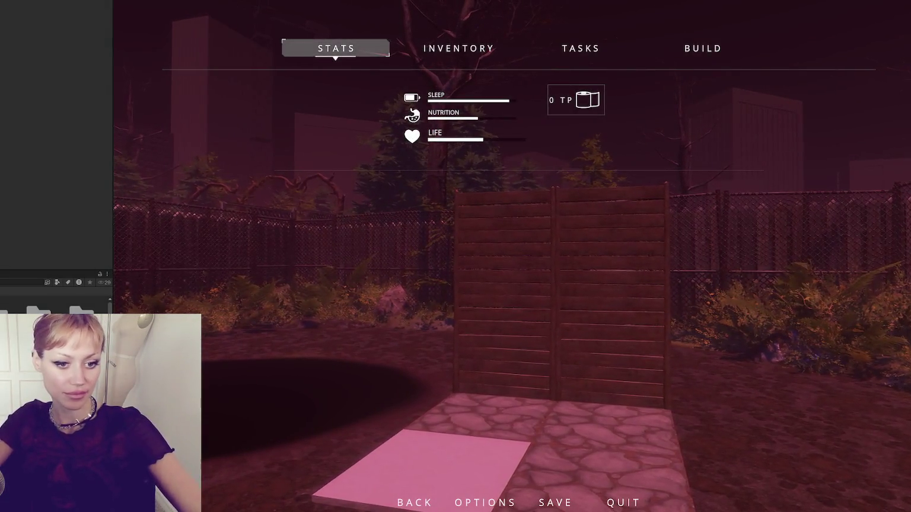
pyautogui.press('Escape')
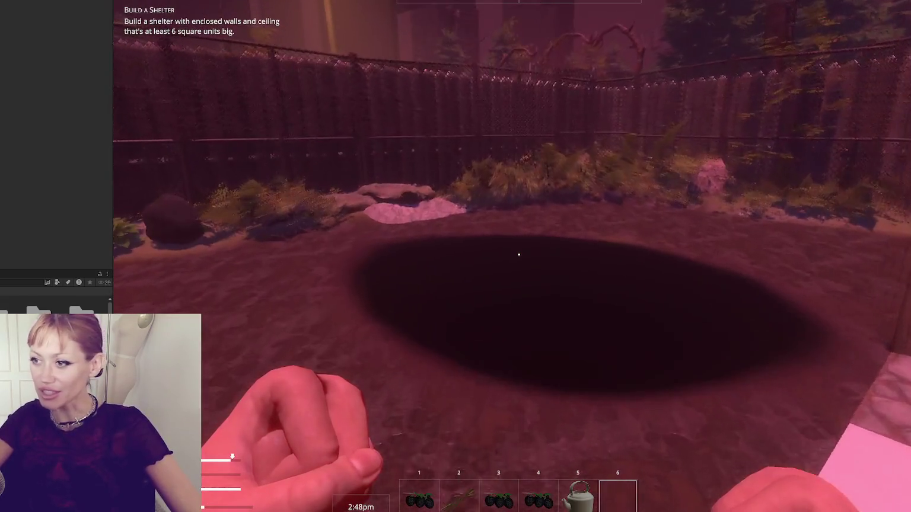
pyautogui.press('w')
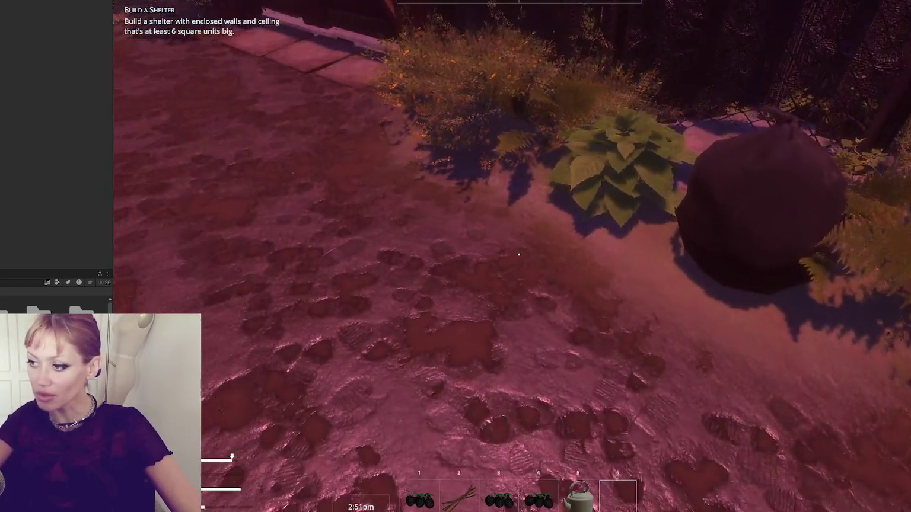
pyautogui.click(519, 254)
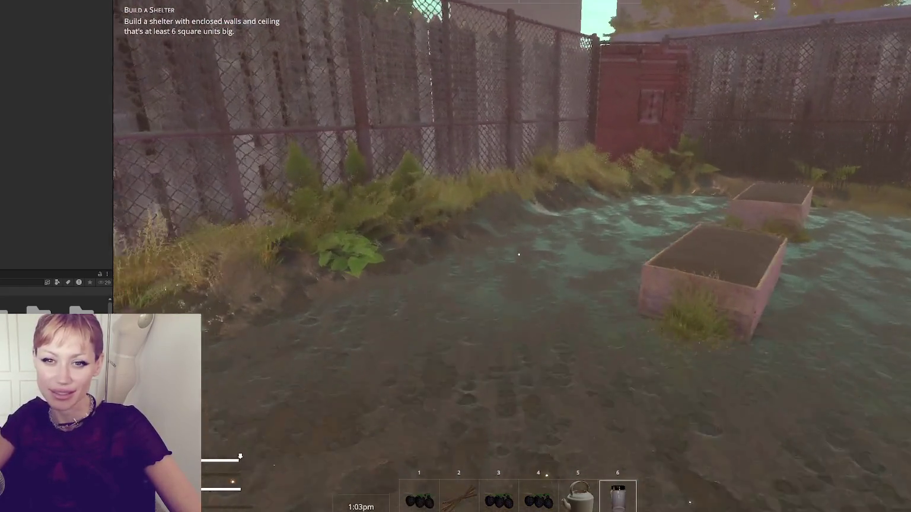
# Go through the red door to the street, then return through it into the garden
pyautogui.press('w')
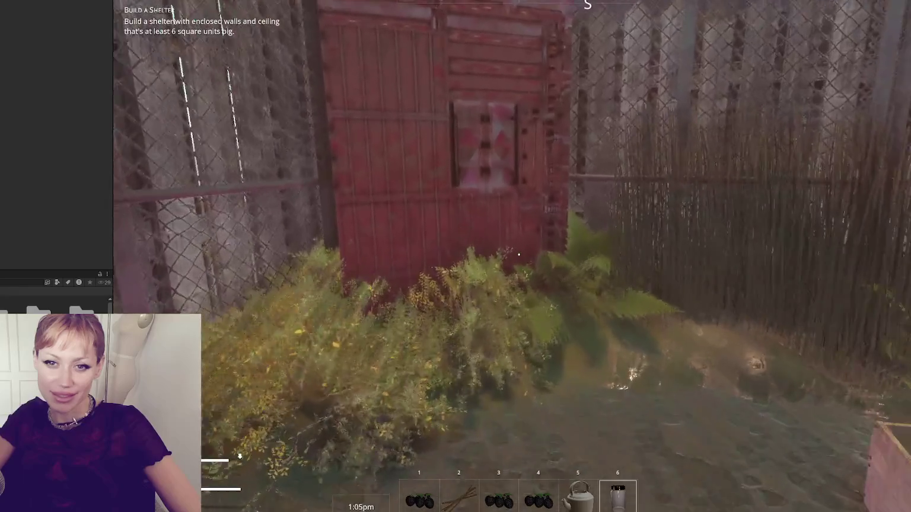
pyautogui.press('e')
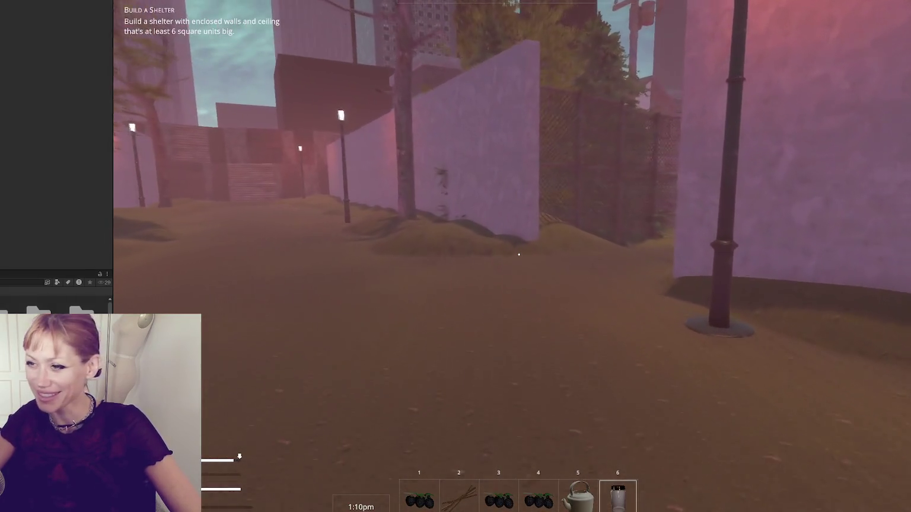
pyautogui.press('w')
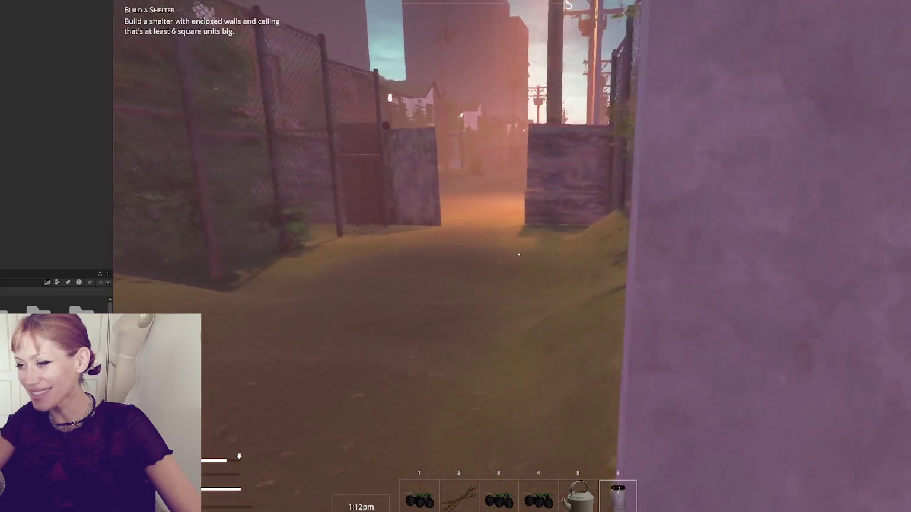
pyautogui.press('w')
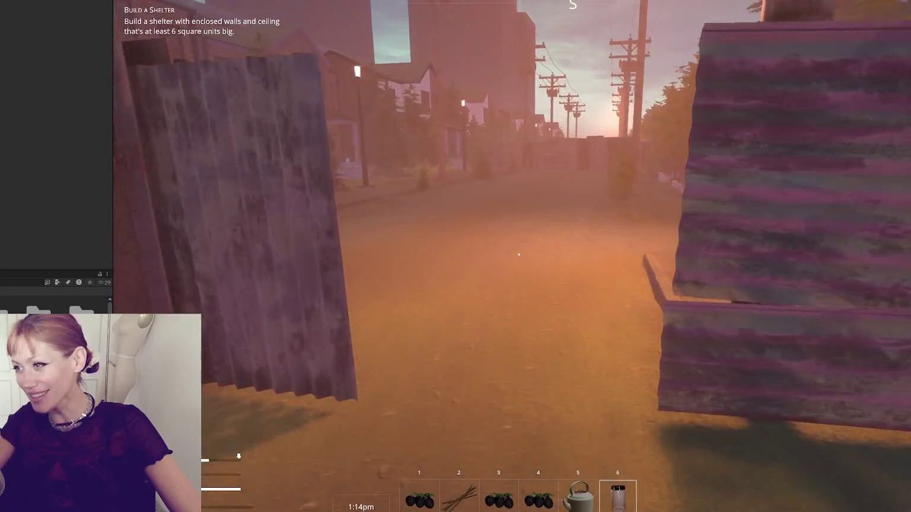
pyautogui.press('w')
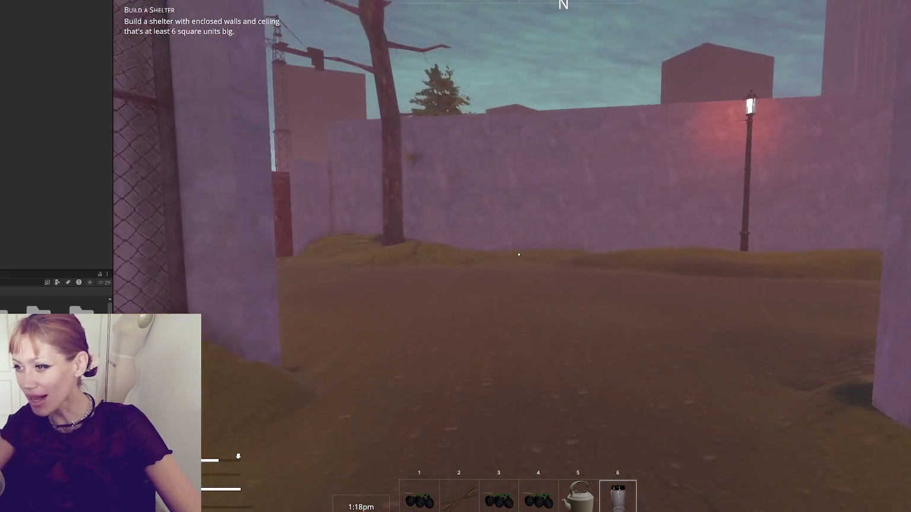
pyautogui.press('w')
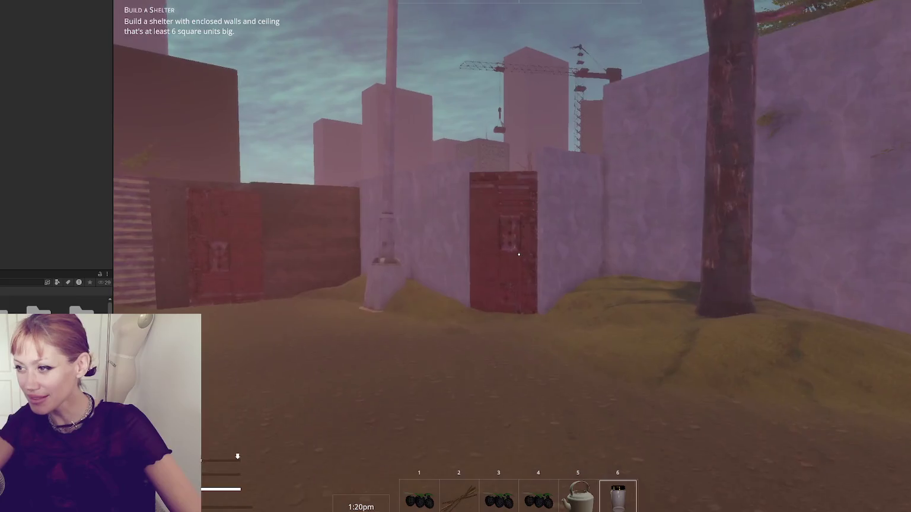
pyautogui.press('w')
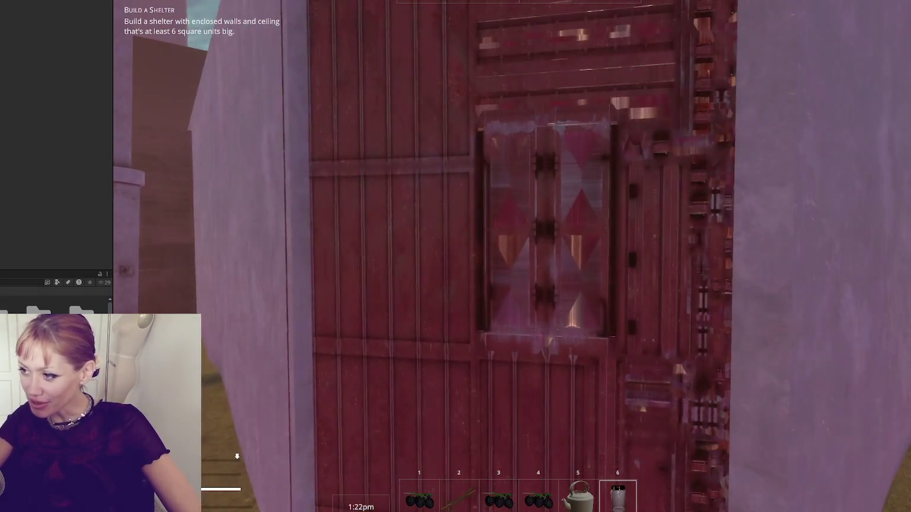
pyautogui.press('e')
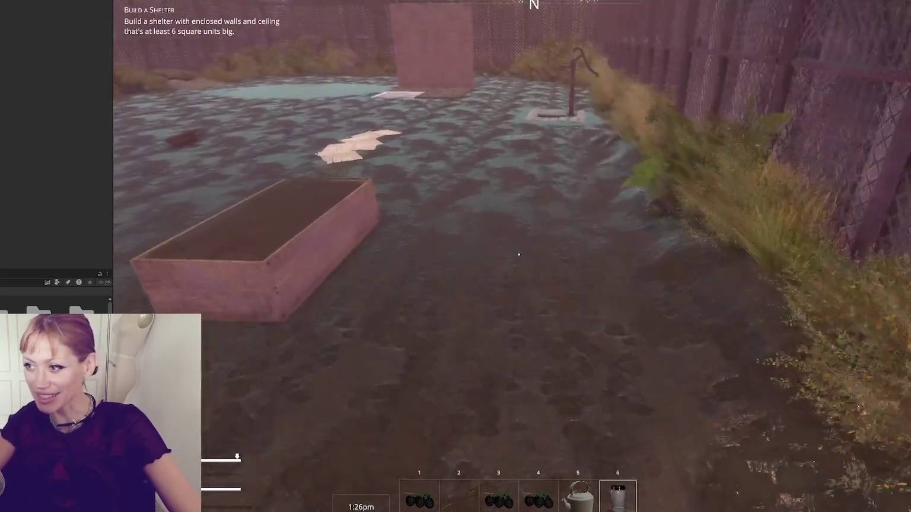
pyautogui.press('w')
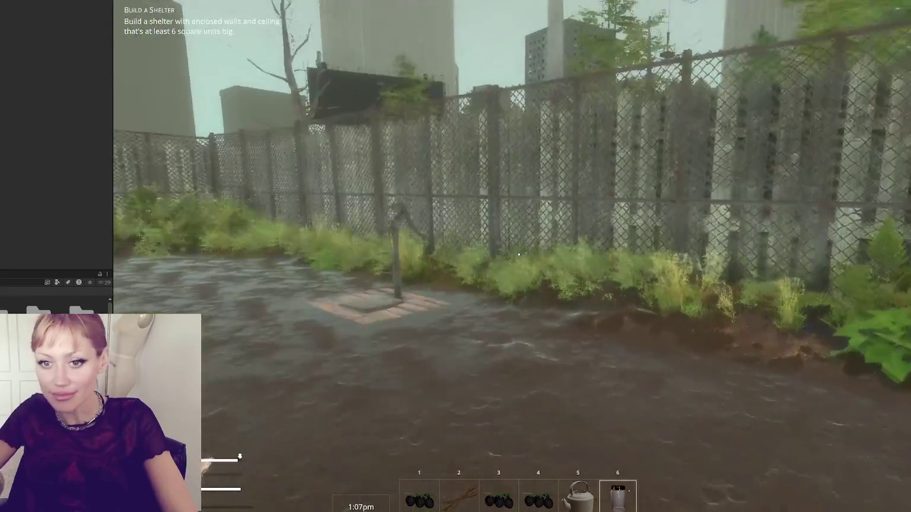
# Eat the held wildberries, then pick up the tomato sapling and plant it in the raised planter
pyautogui.press('2')
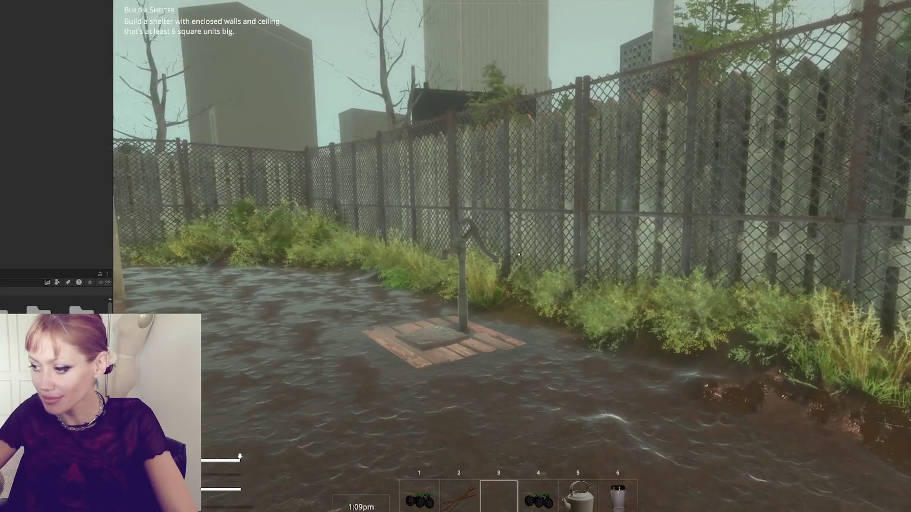
pyautogui.scroll(-1, 519, 254)
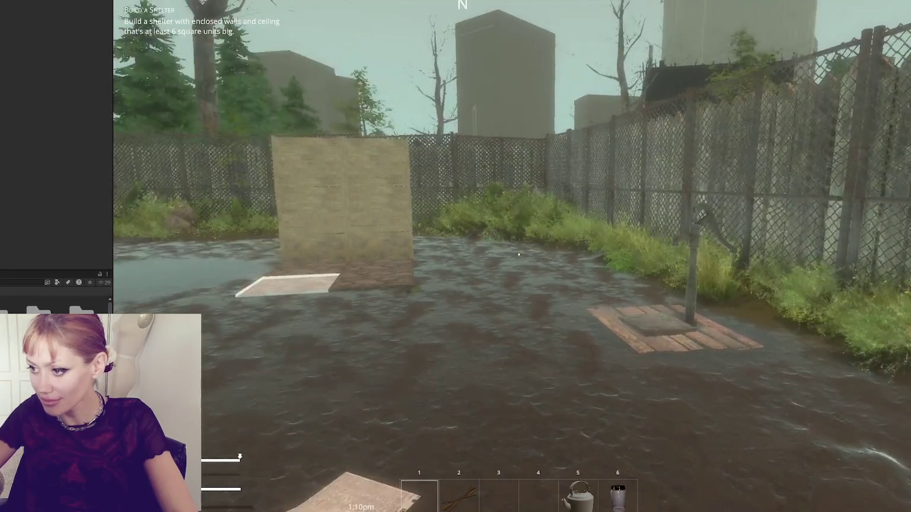
pyautogui.click(519, 255)
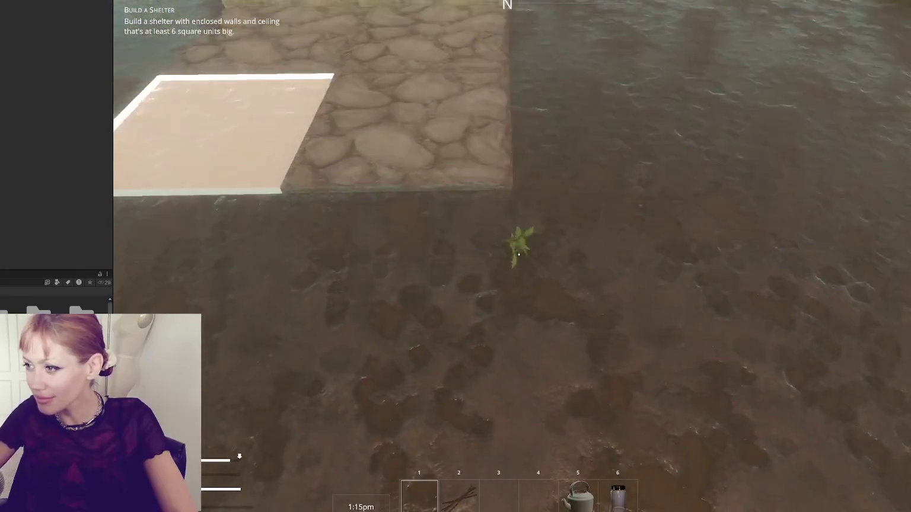
pyautogui.press('e')
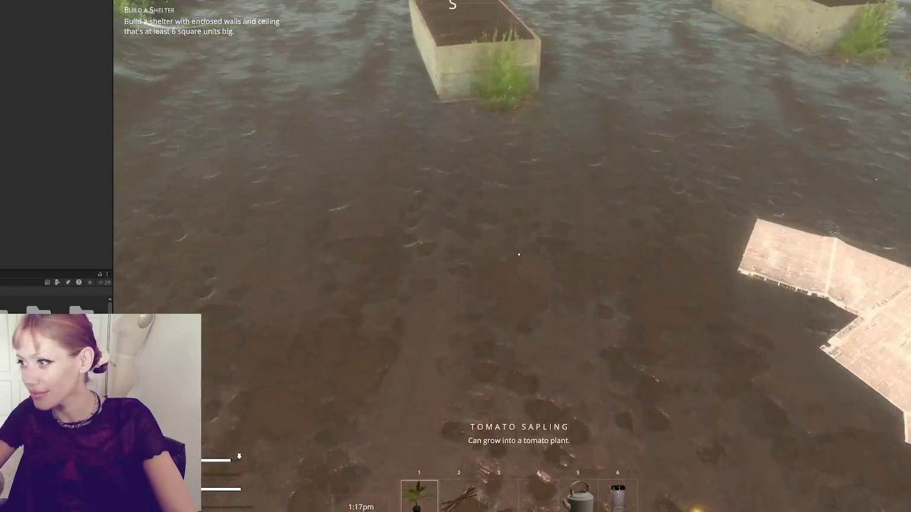
pyautogui.press('w')
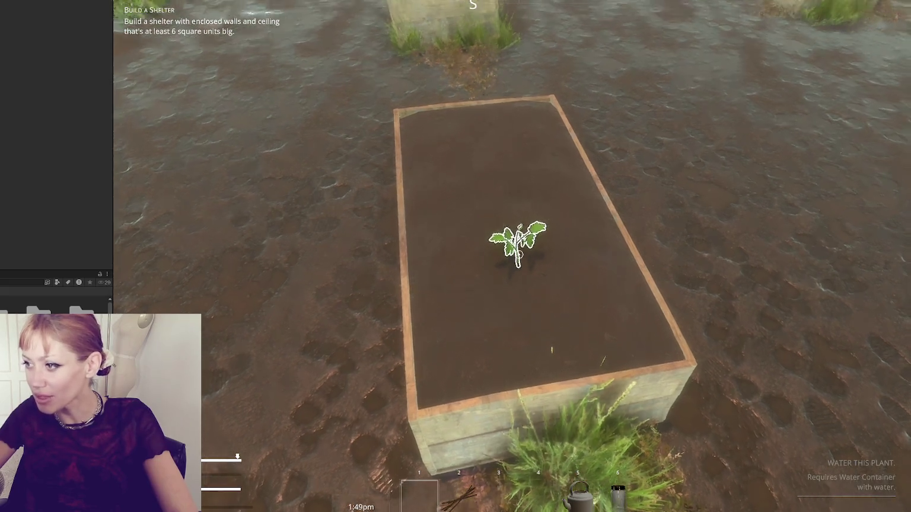
pyautogui.click(519, 254)
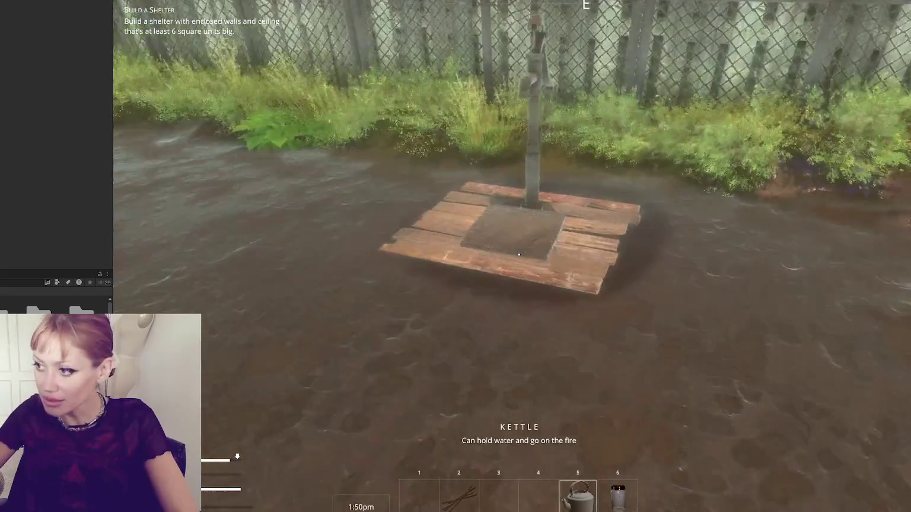
# Fill the kettle at the water pump and water the tomato seedling
pyautogui.press('w')
pyautogui.click(519, 254)
pyautogui.press('e')
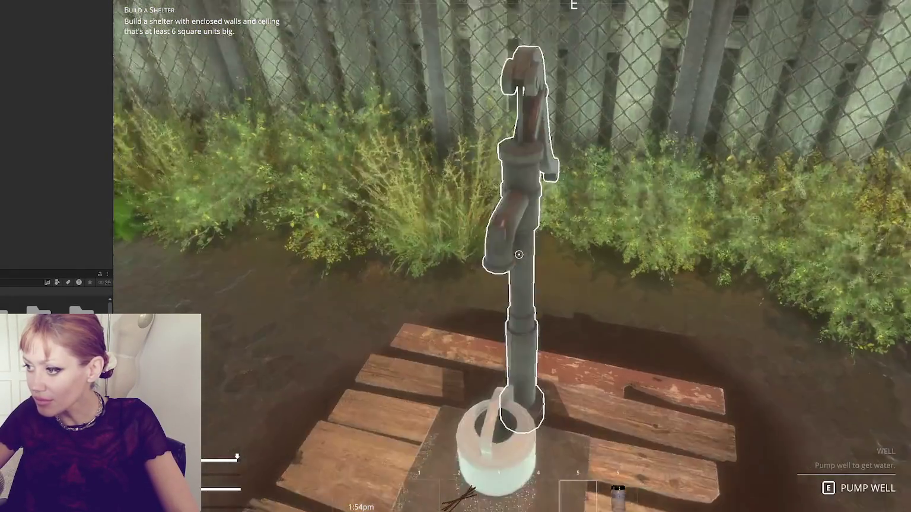
pyautogui.press('e')
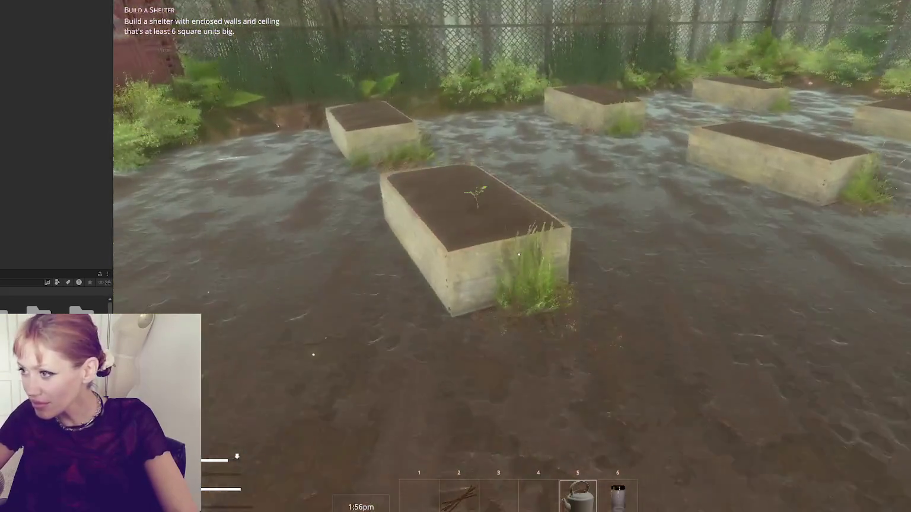
pyautogui.press('w')
pyautogui.press('e')
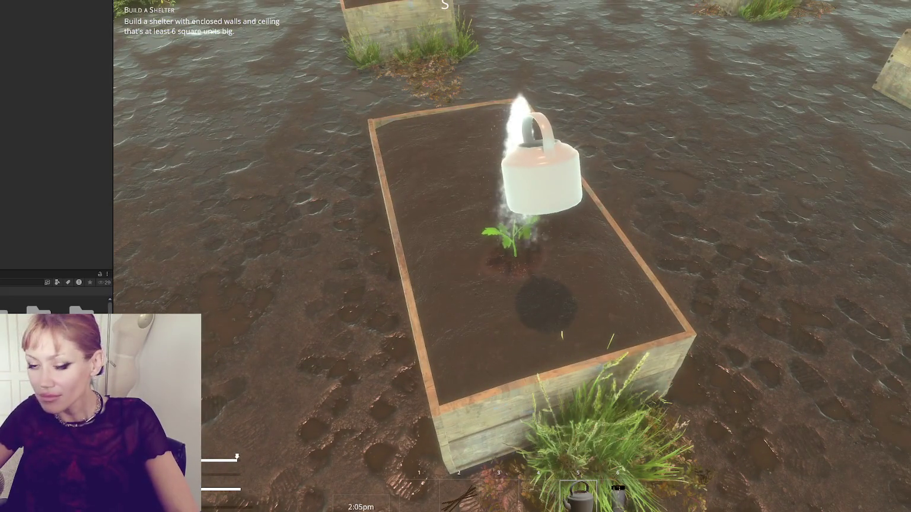
# Pick berries from two berry bushes along the fence
pyautogui.press('w')
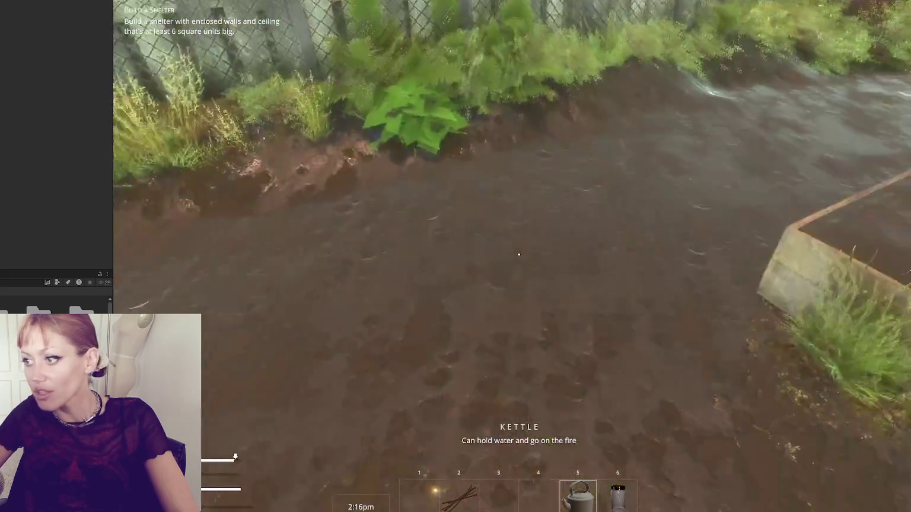
pyautogui.press('w')
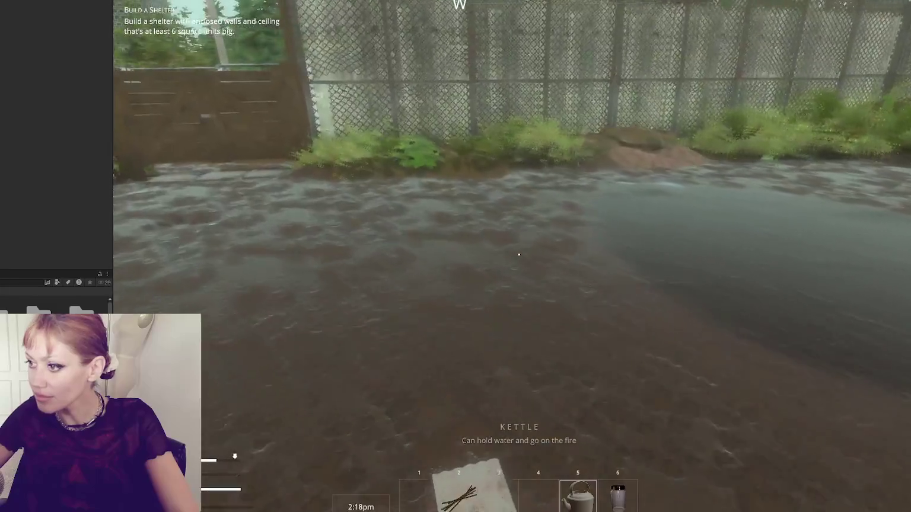
pyautogui.press('w')
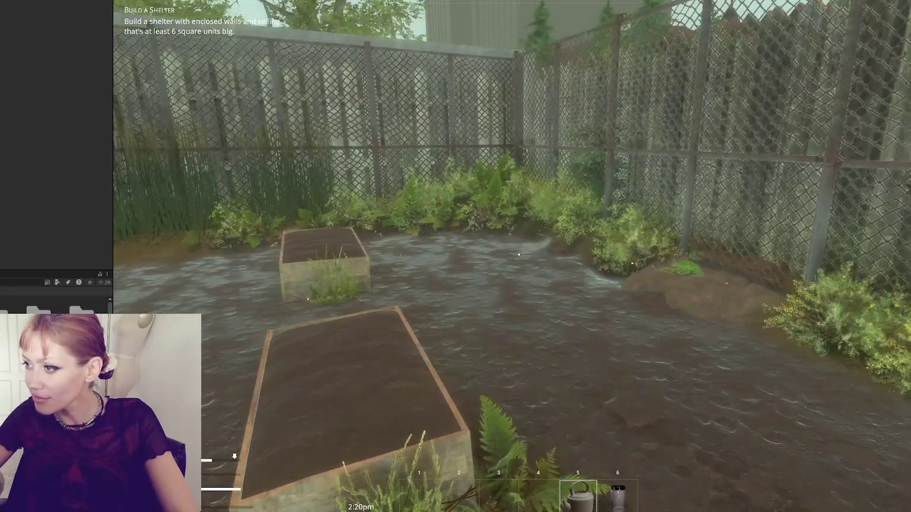
pyautogui.press('w')
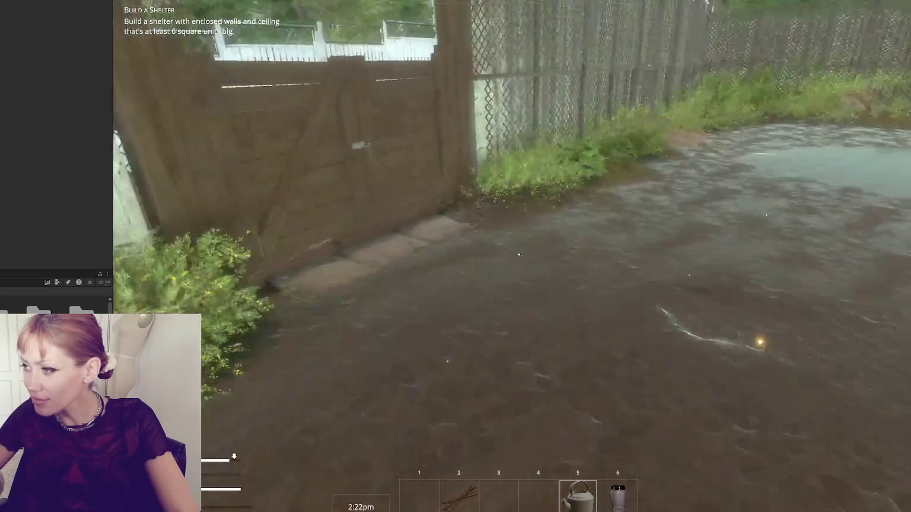
pyautogui.press('w')
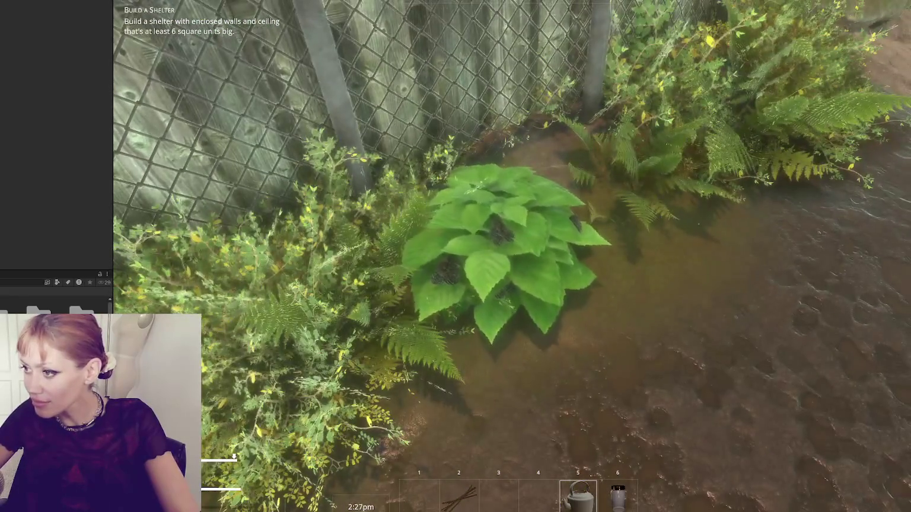
pyautogui.press('e')
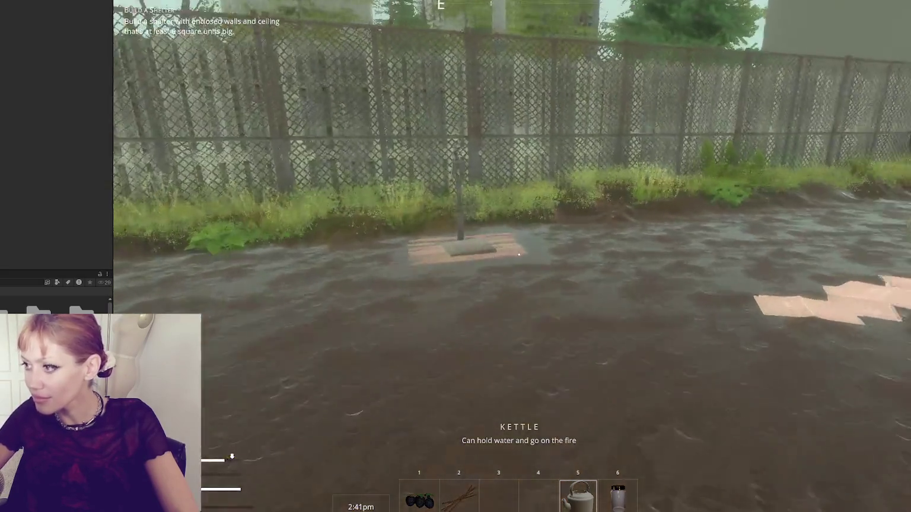
pyautogui.press('w')
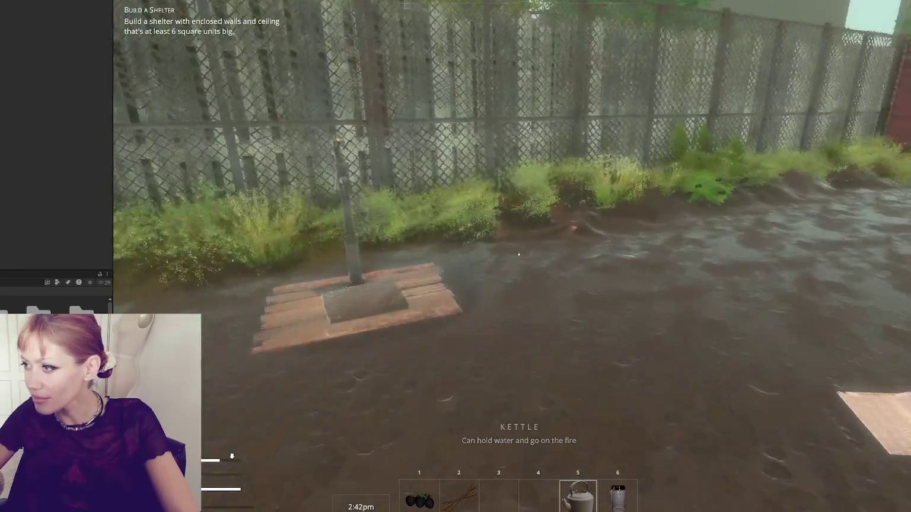
pyautogui.press('w')
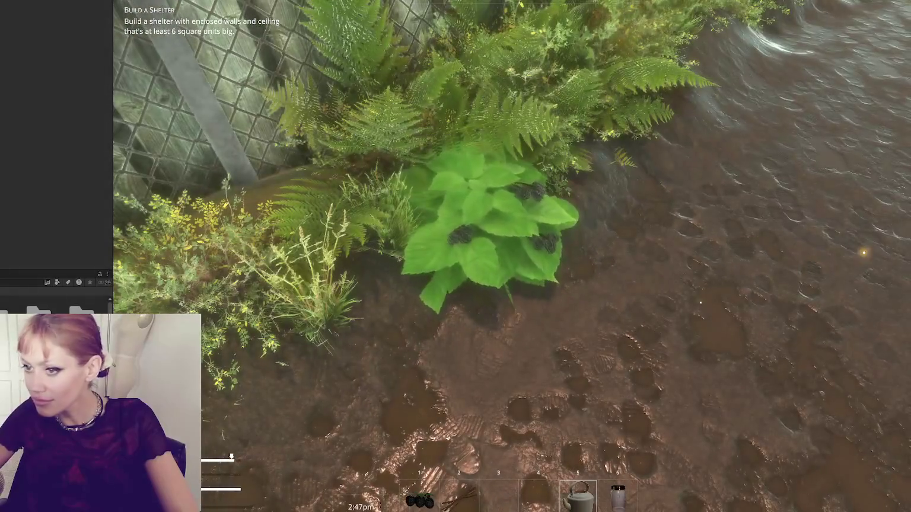
pyautogui.press('e')
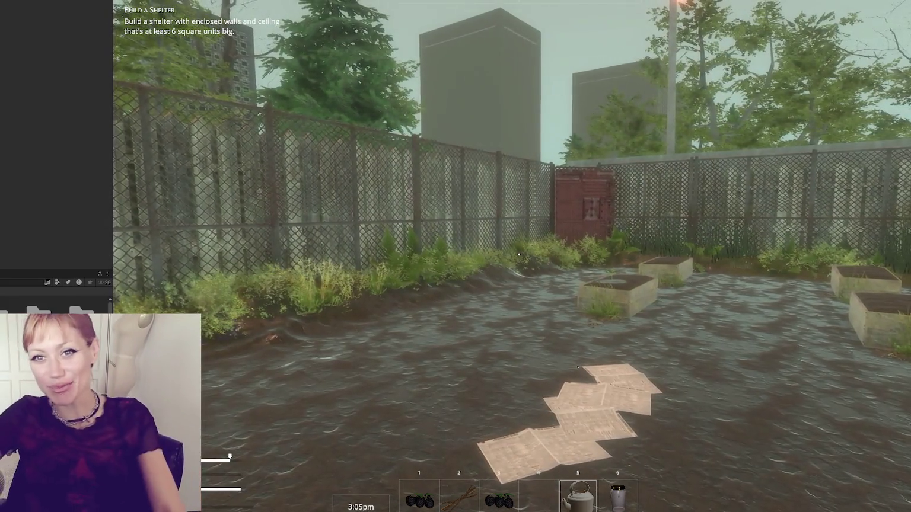
# Enter the test area through the red door and walk up the alley into the street
pyautogui.press('w')
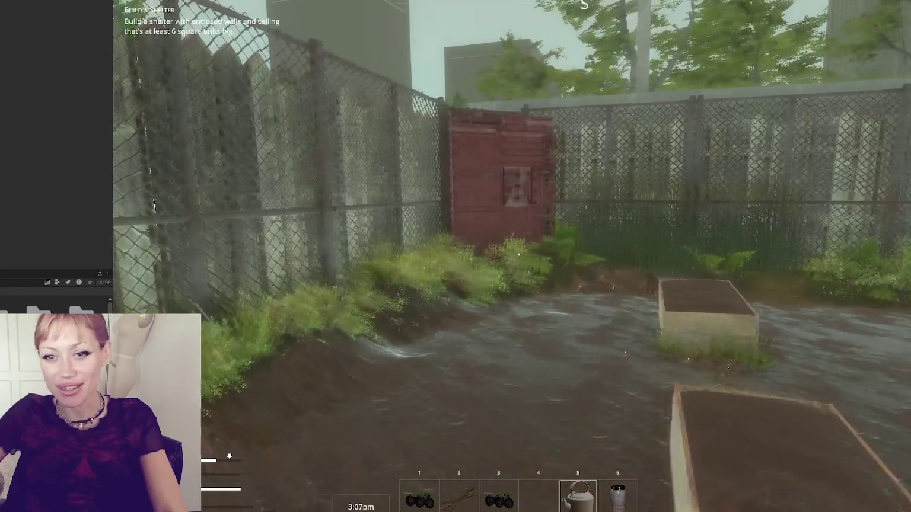
pyautogui.press('w')
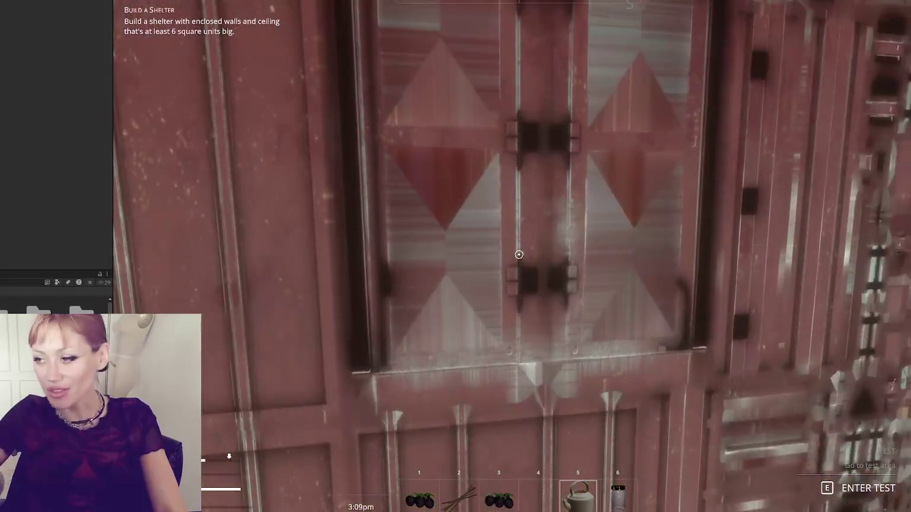
pyautogui.press('e')
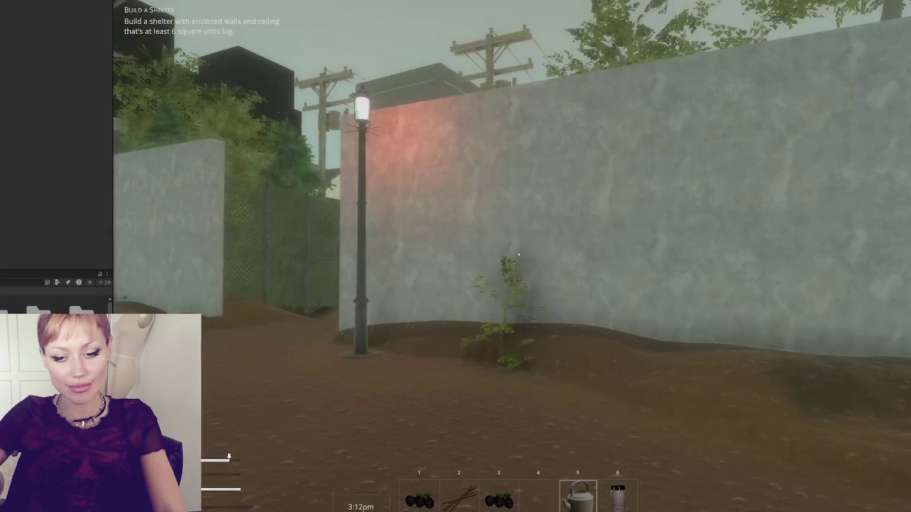
pyautogui.press('w')
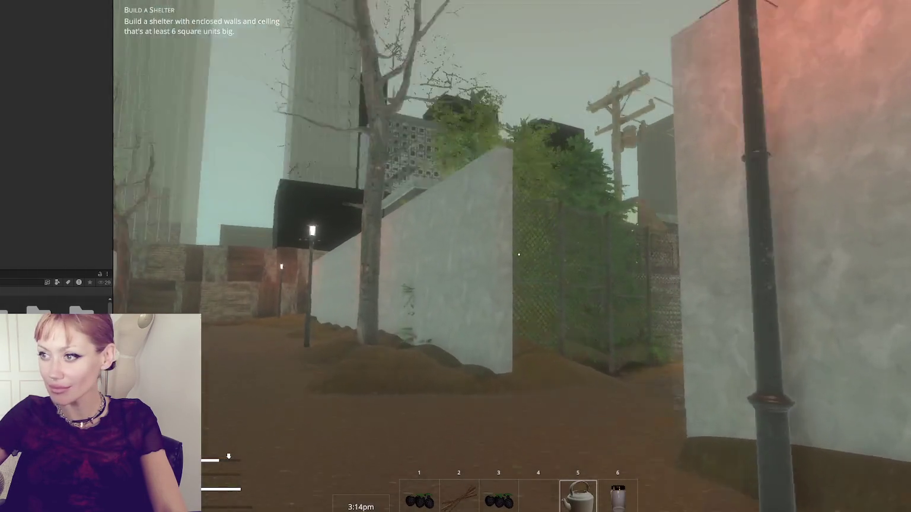
pyautogui.press('w')
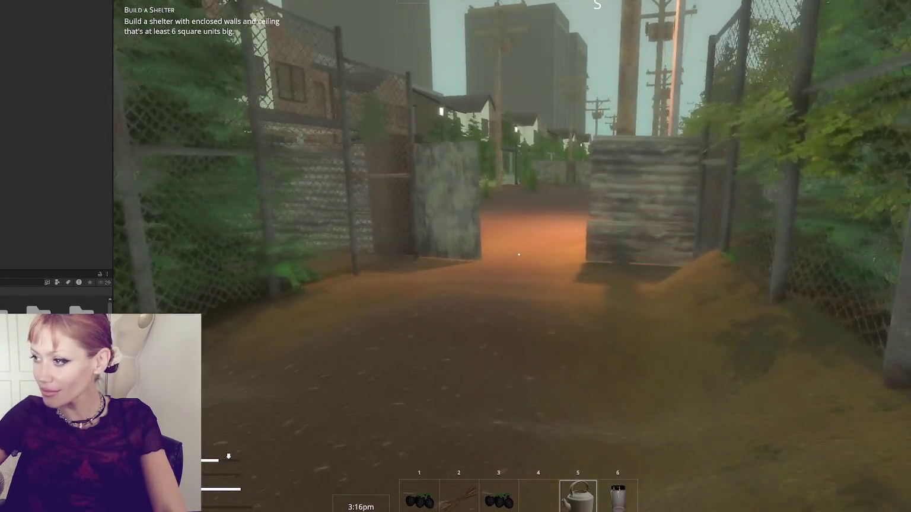
pyautogui.press('w')
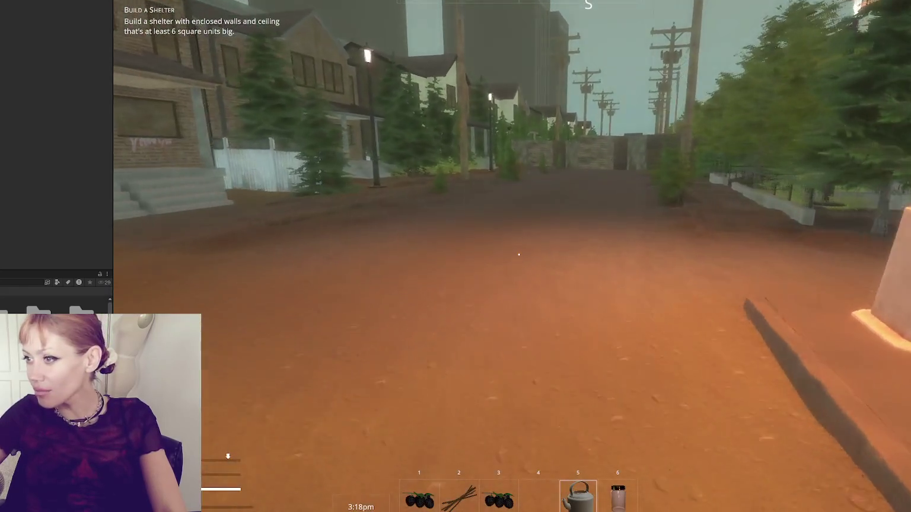
pyautogui.press('w')
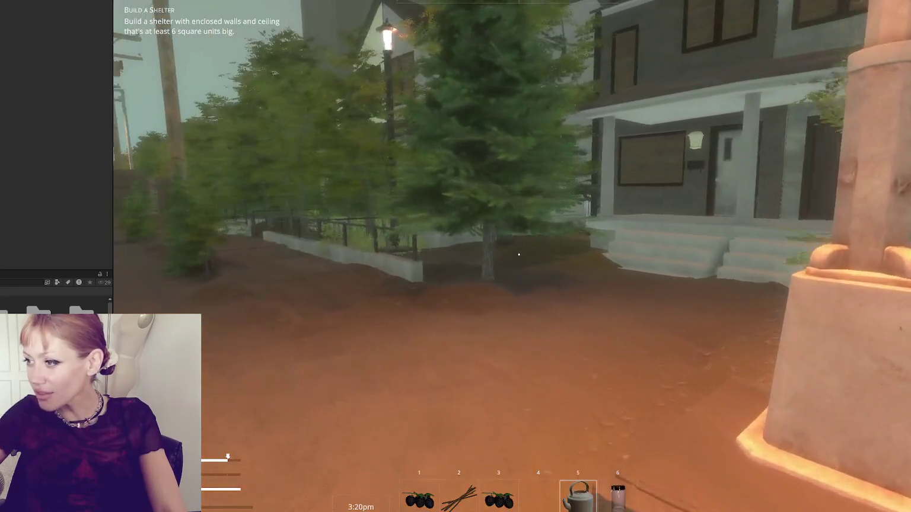
# Approach the graffiti house door, then back away from it to the street
pyautogui.press('w')
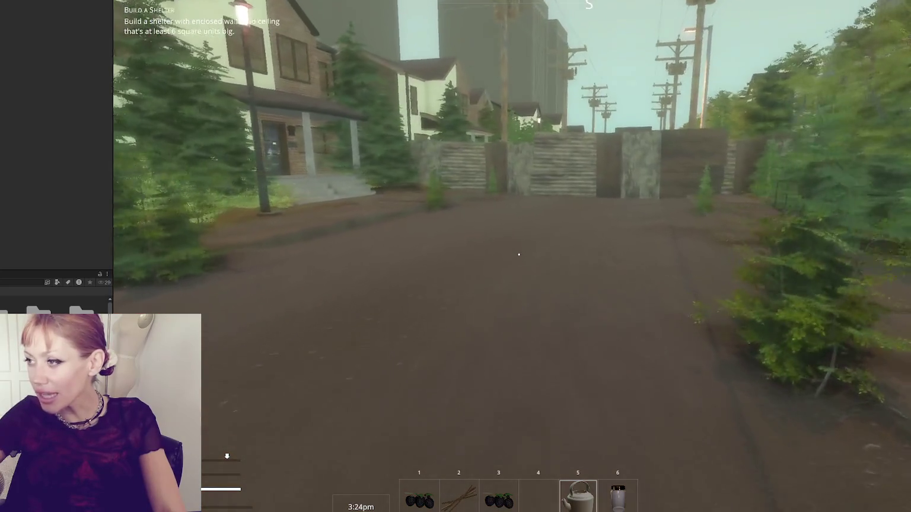
pyautogui.press('w')
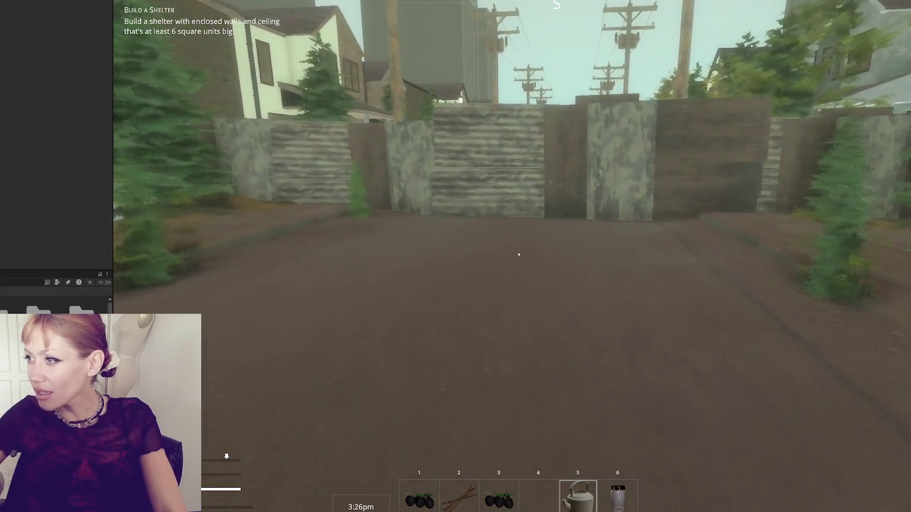
pyautogui.press('w')
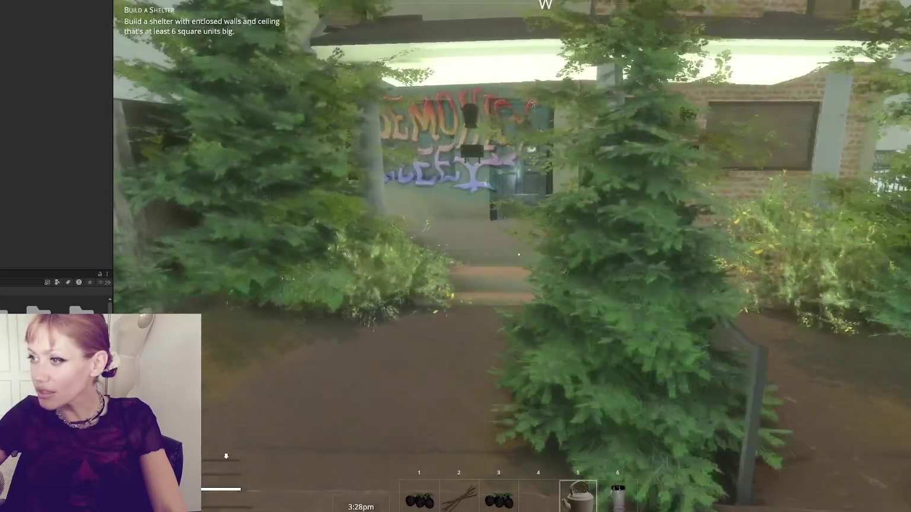
pyautogui.press('w')
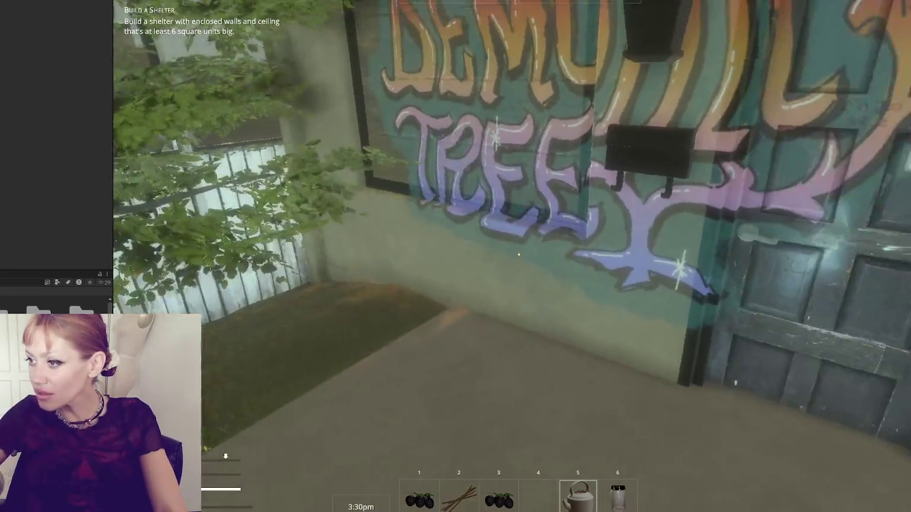
pyautogui.press('s')
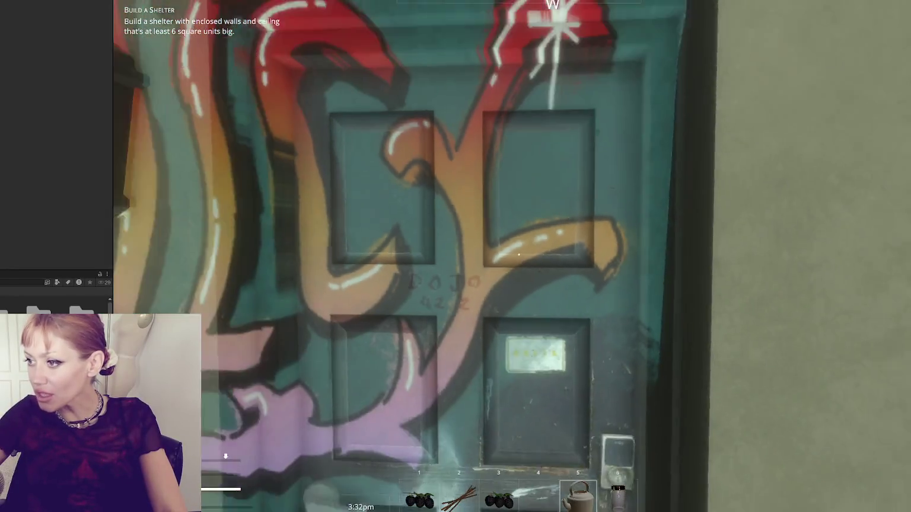
pyautogui.press('w')
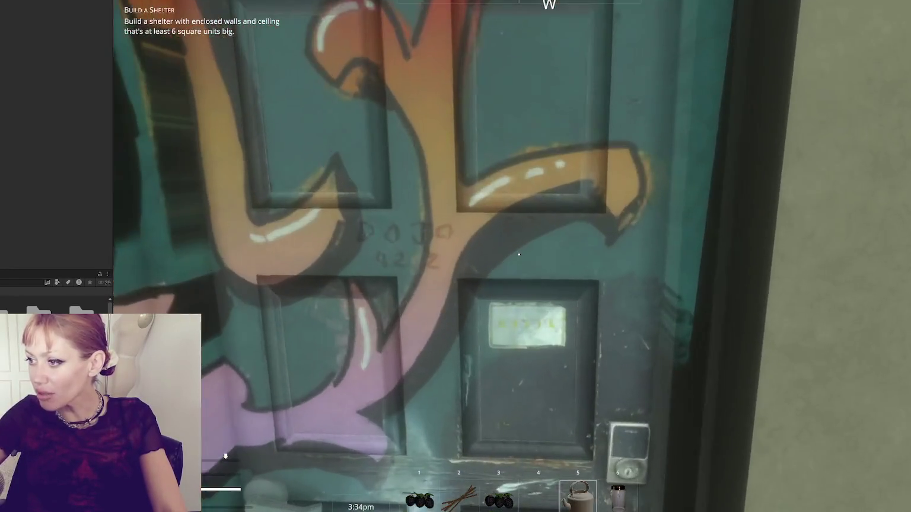
pyautogui.moveTo(519, 255)
pyautogui.press('s')
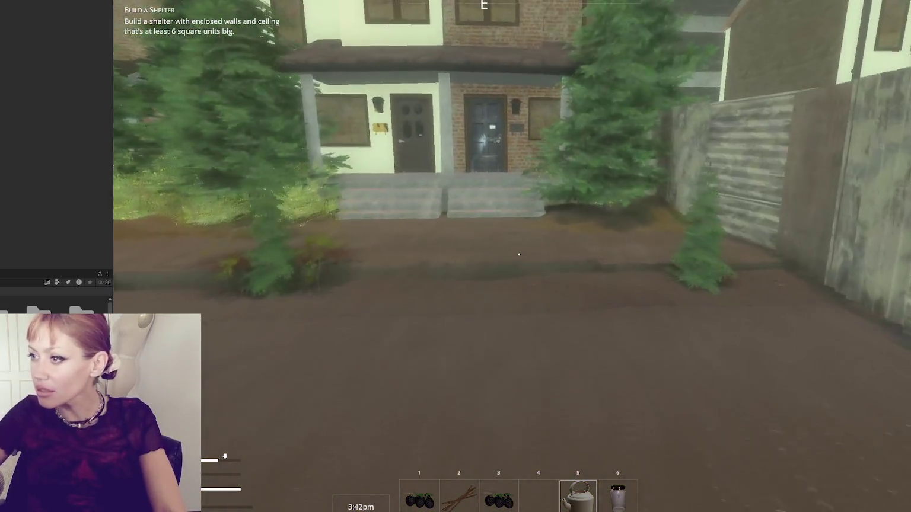
# Walk up the porch steps to the dark door, back off, and head toward the lit pole
pyautogui.press('w')
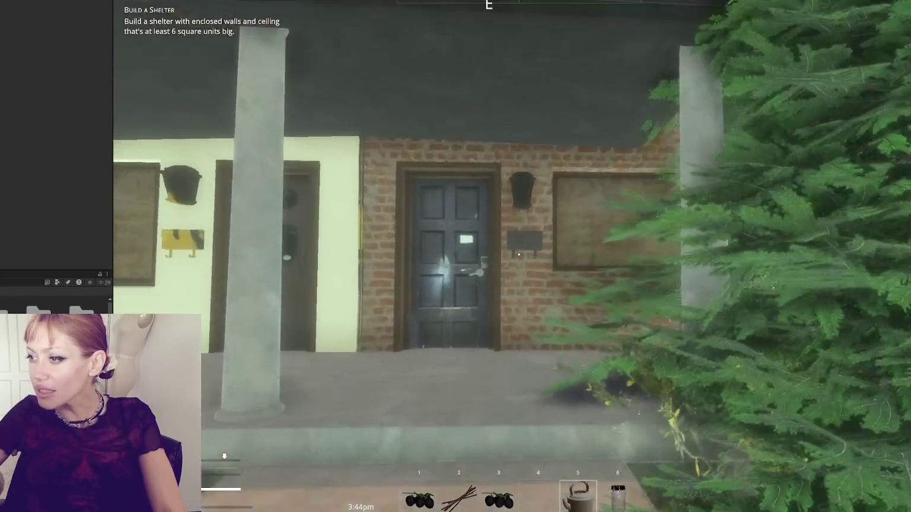
pyautogui.press('w')
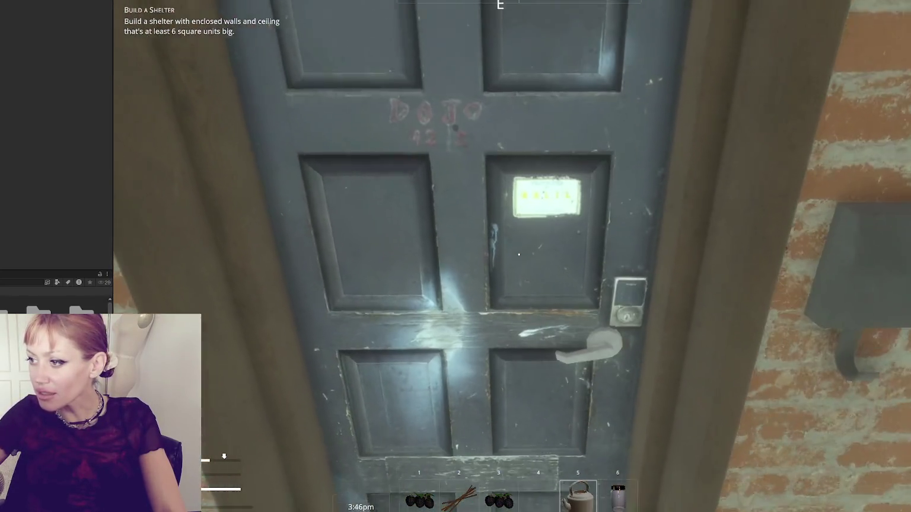
pyautogui.press('s')
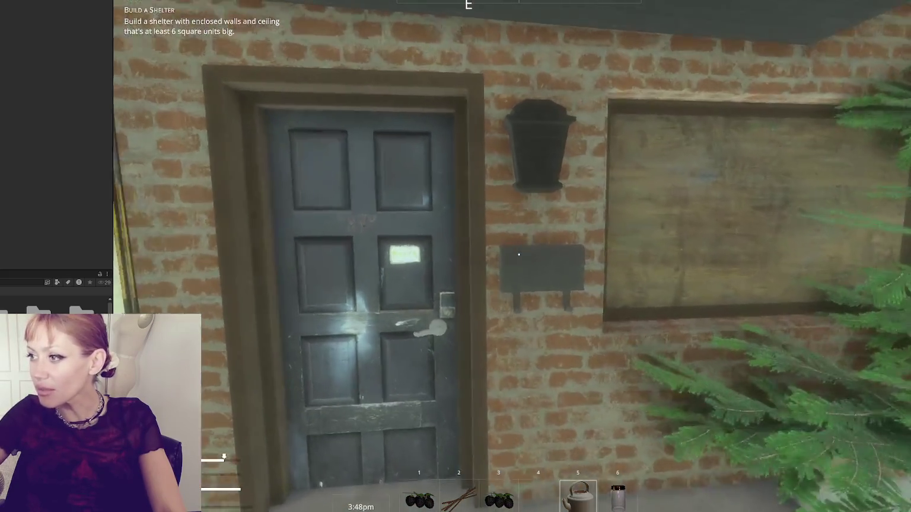
pyautogui.press('s')
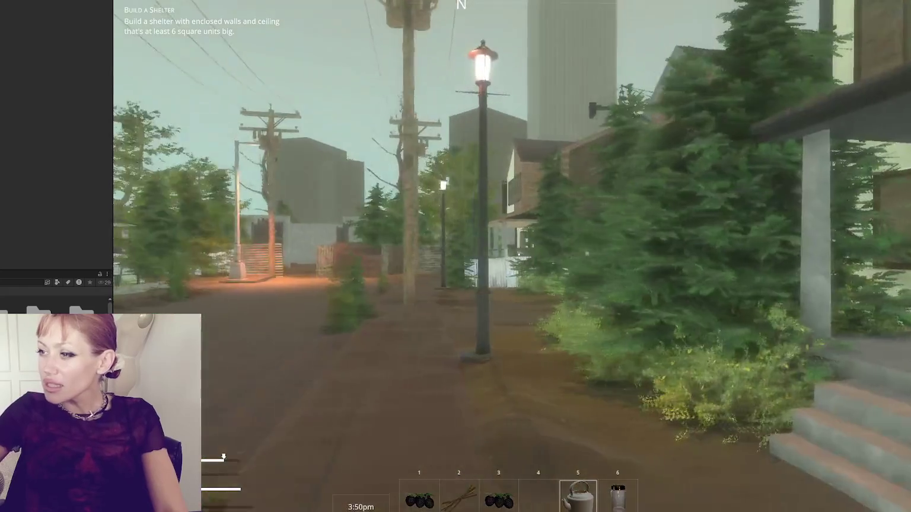
pyautogui.press('w')
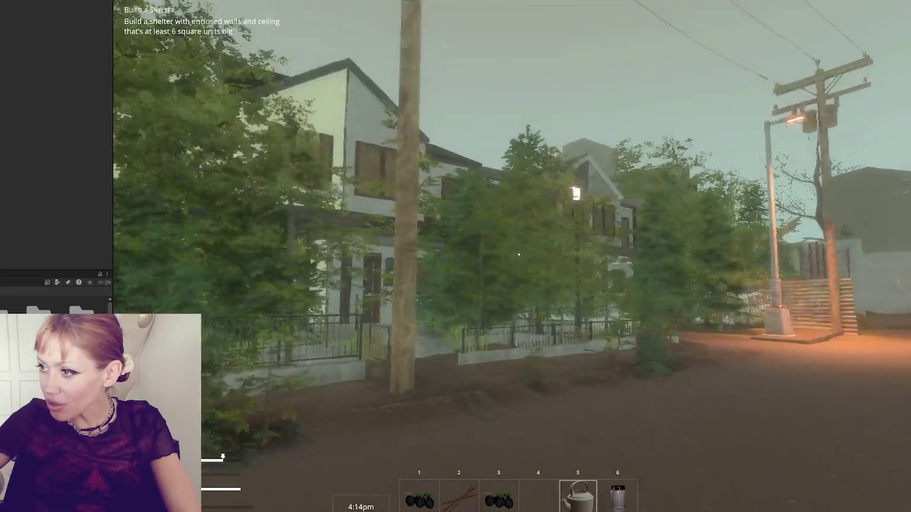
# Walk through the fenced alley to the dark door and back out past the lamp post until 5:24pm
pyautogui.press('w')
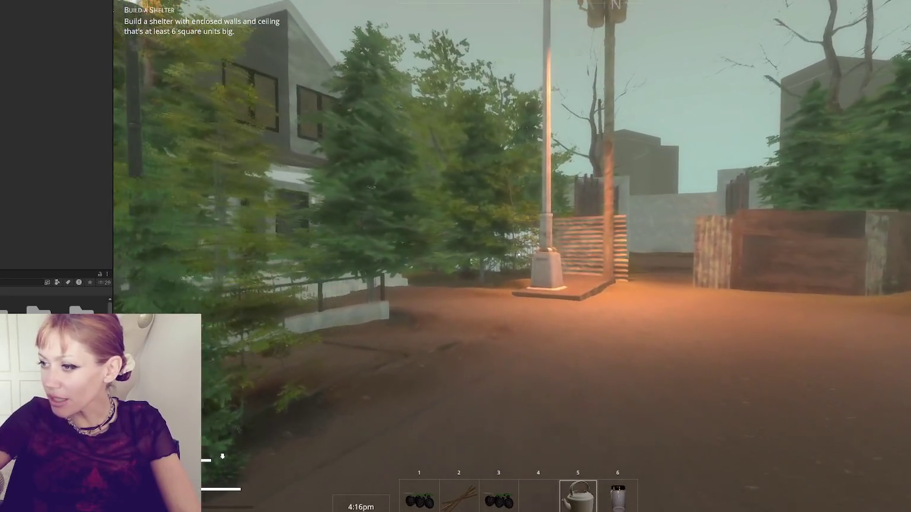
pyautogui.press('w')
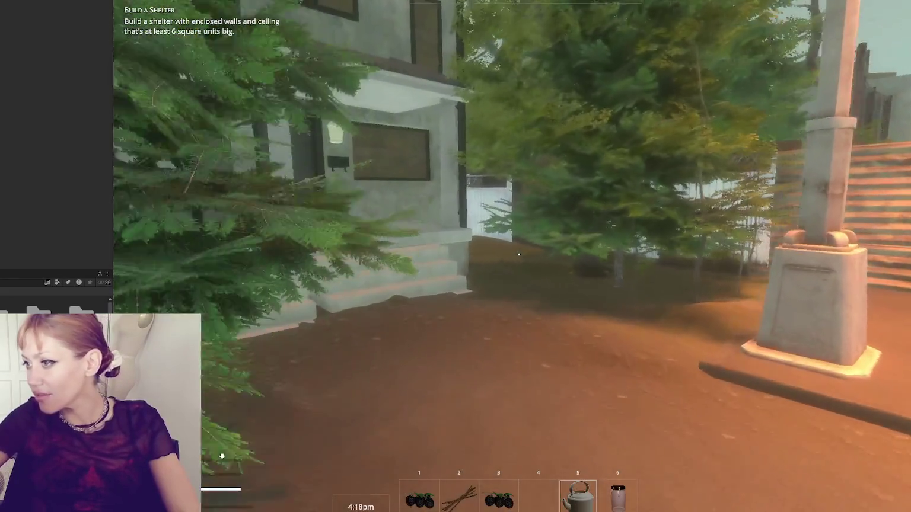
pyautogui.press('w')
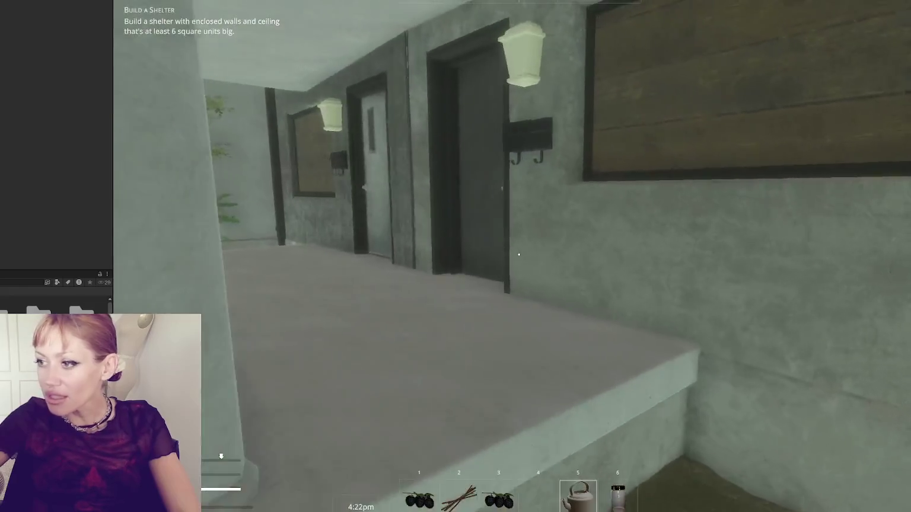
pyautogui.press('w')
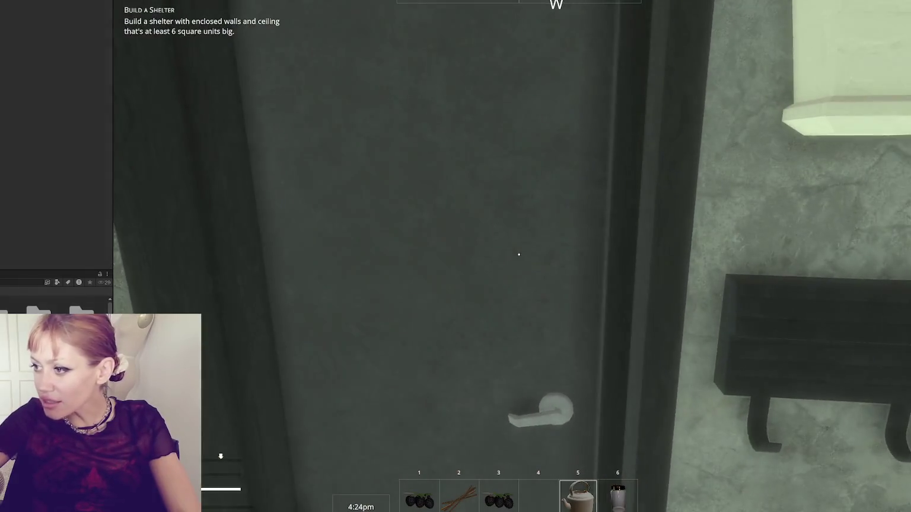
pyautogui.press('w')
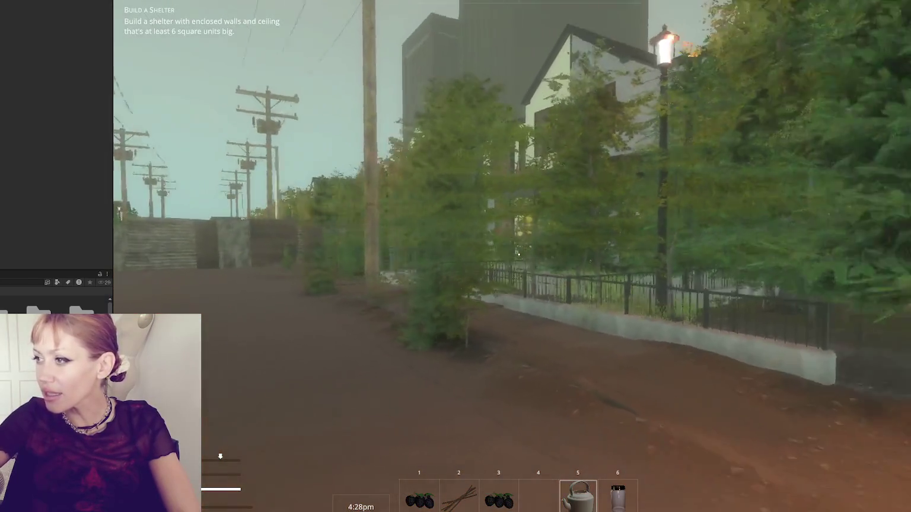
pyautogui.press('w')
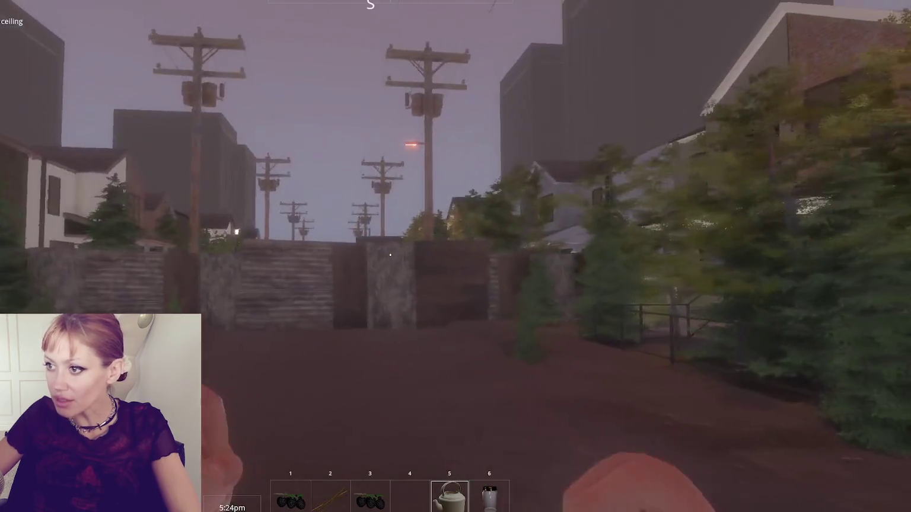
# Roam the street past the power poles, streetlamp and houses until 5:52pm
pyautogui.press('w')
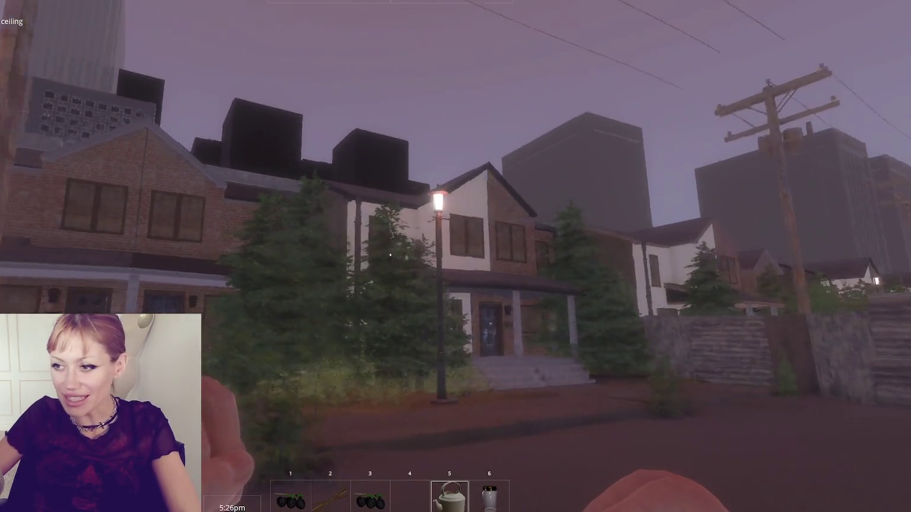
pyautogui.press('w')
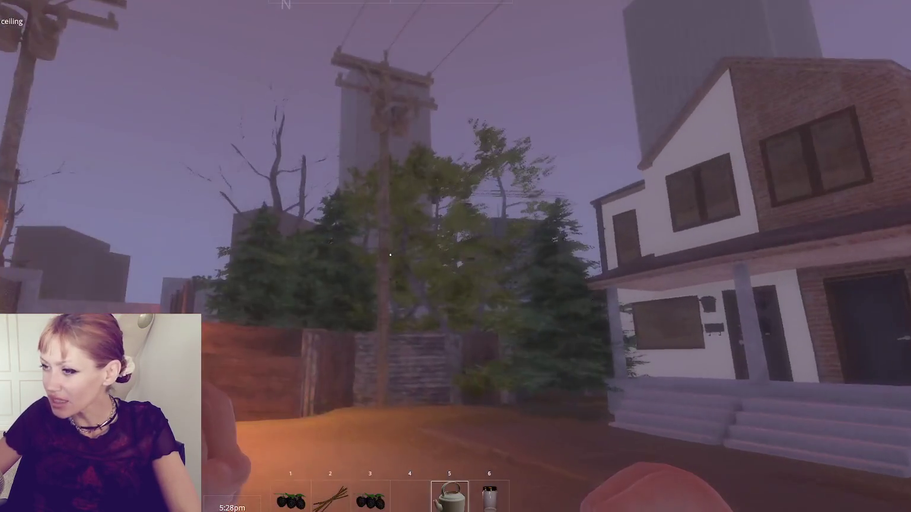
pyautogui.press('w')
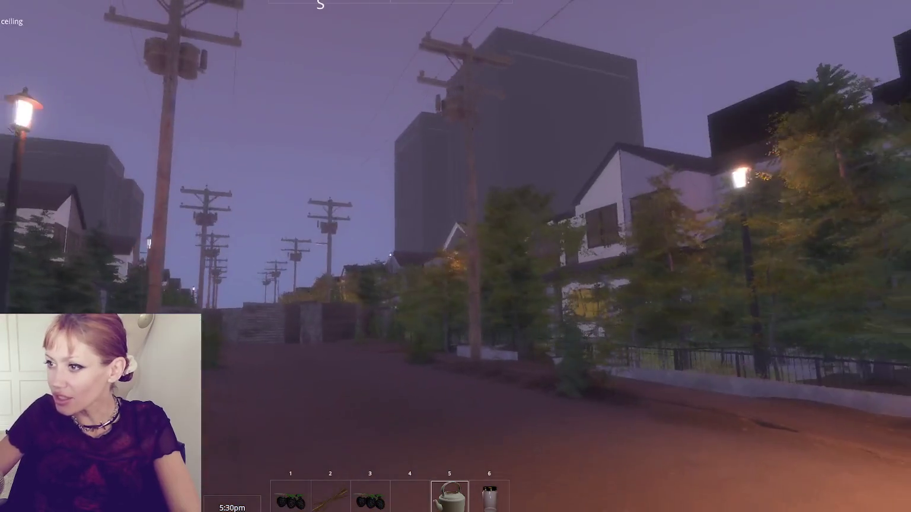
pyautogui.press('w')
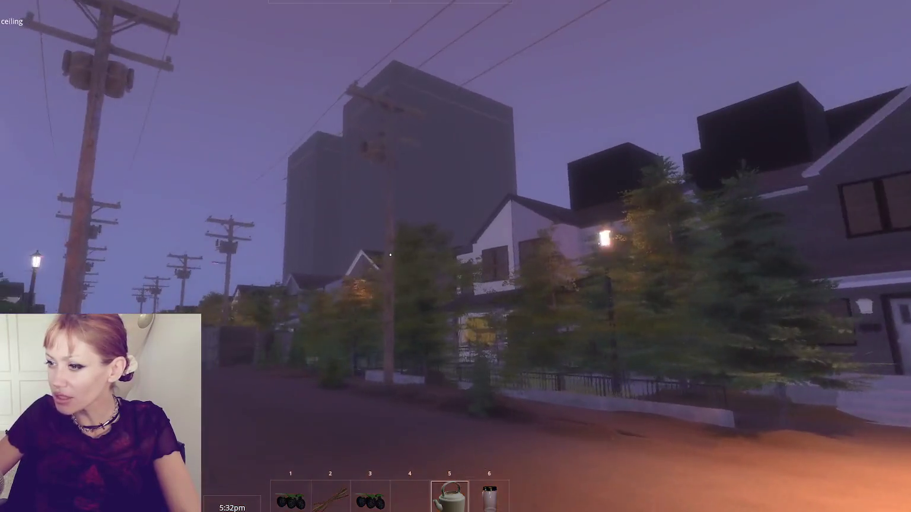
pyautogui.press('w')
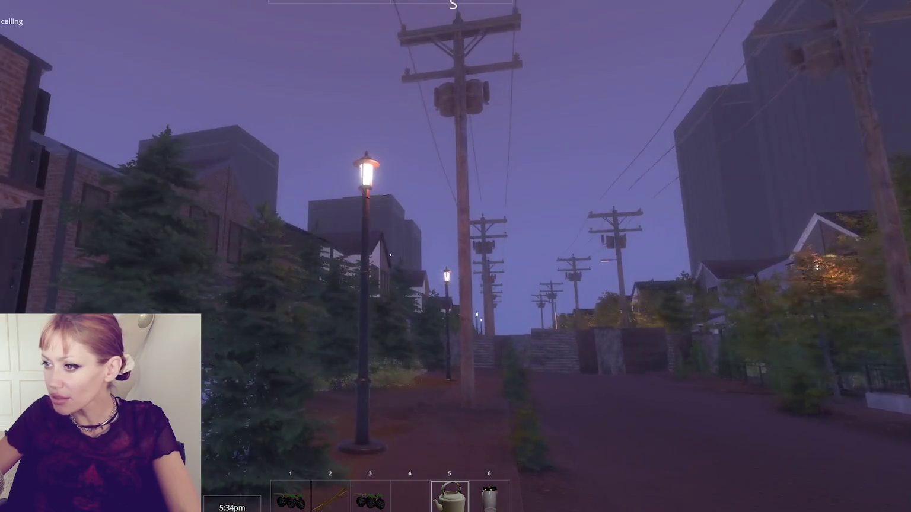
pyautogui.press('w')
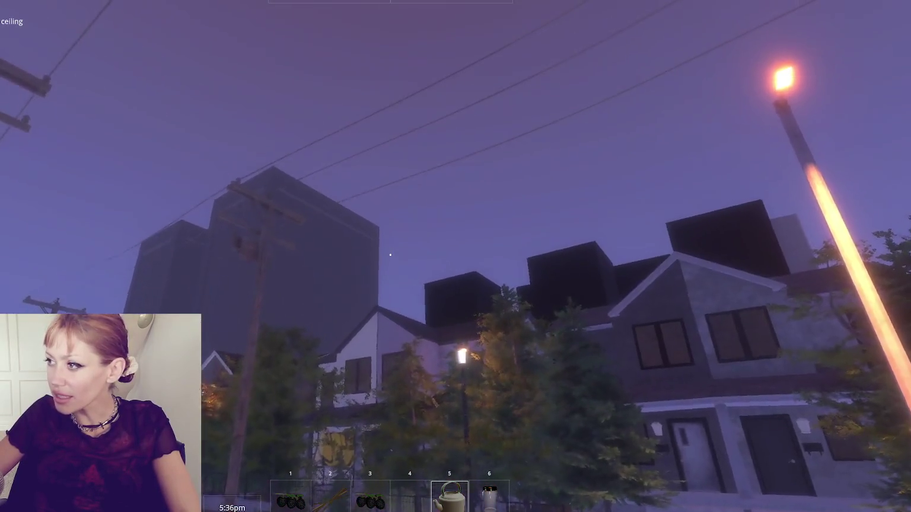
pyautogui.press('w')
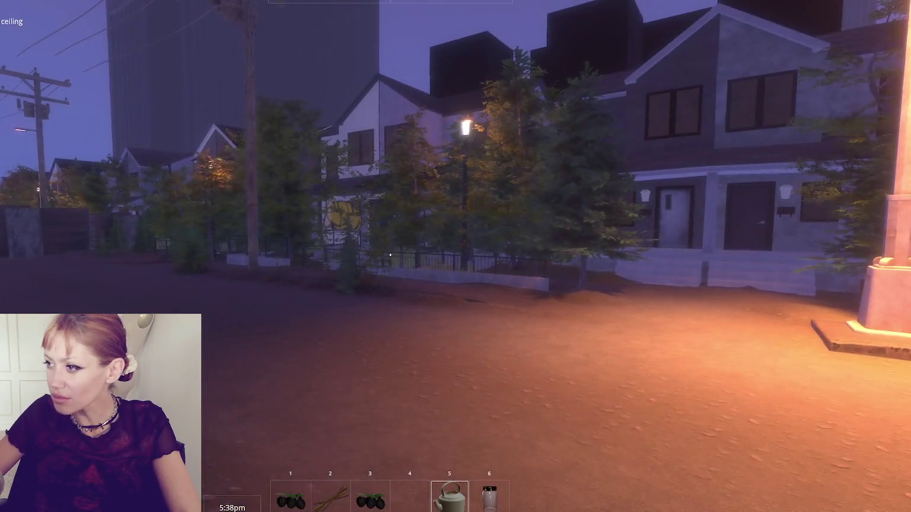
pyautogui.press('w')
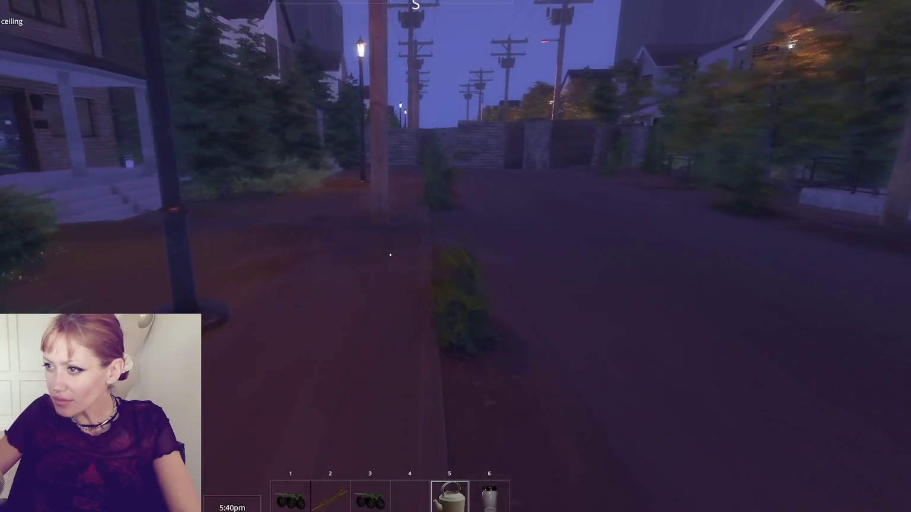
pyautogui.press('w')
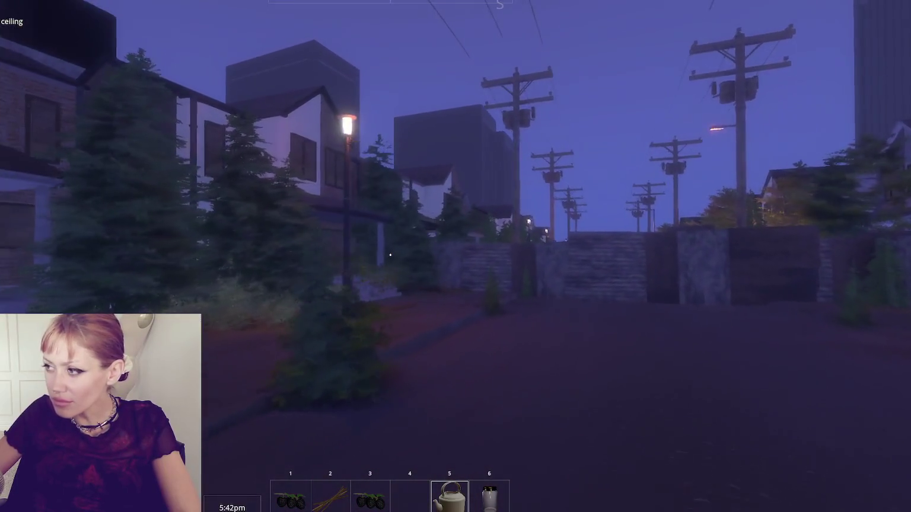
pyautogui.press('w')
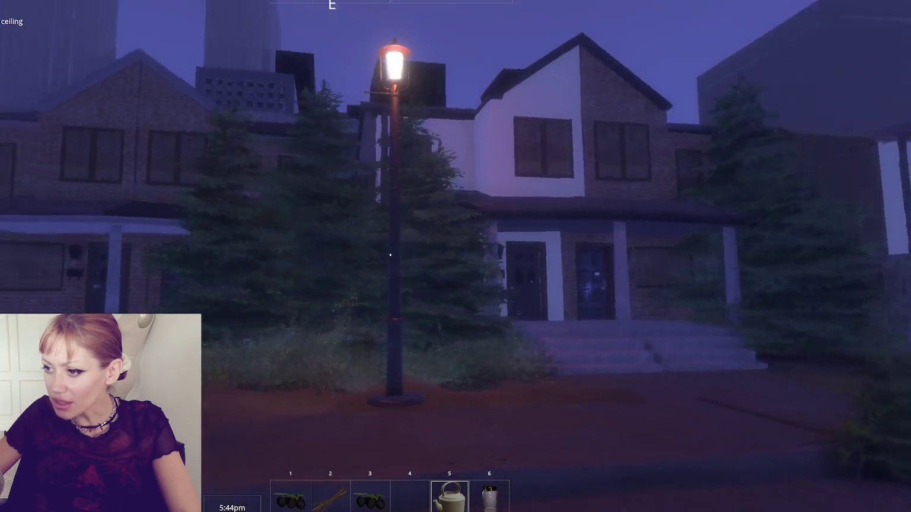
pyautogui.press('w')
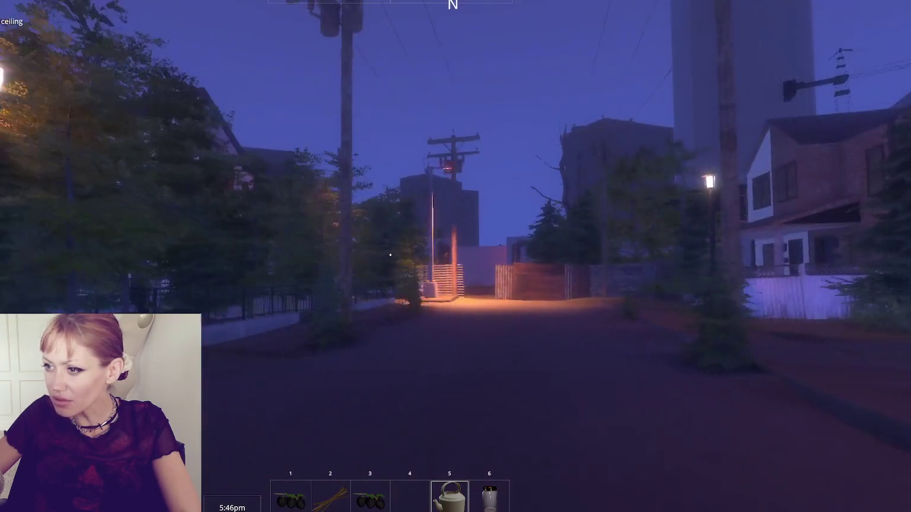
pyautogui.press('w')
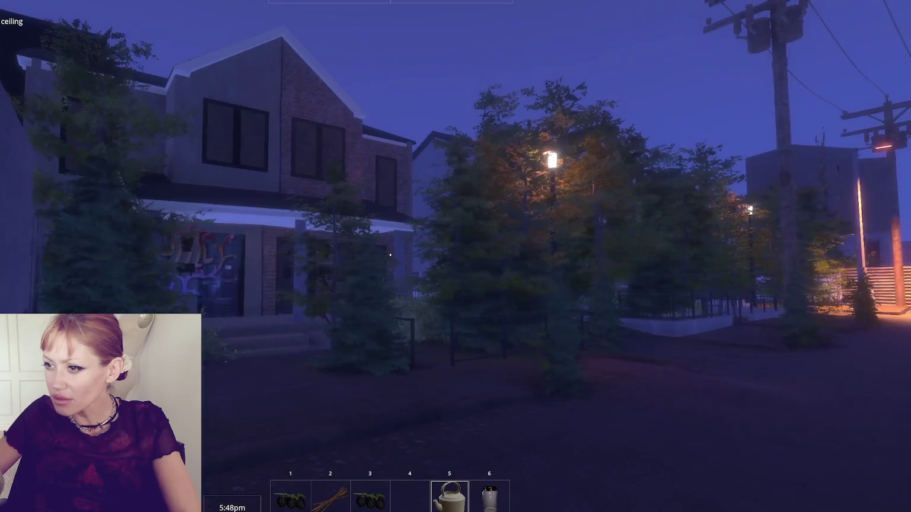
pyautogui.press('w')
pyautogui.press('w')
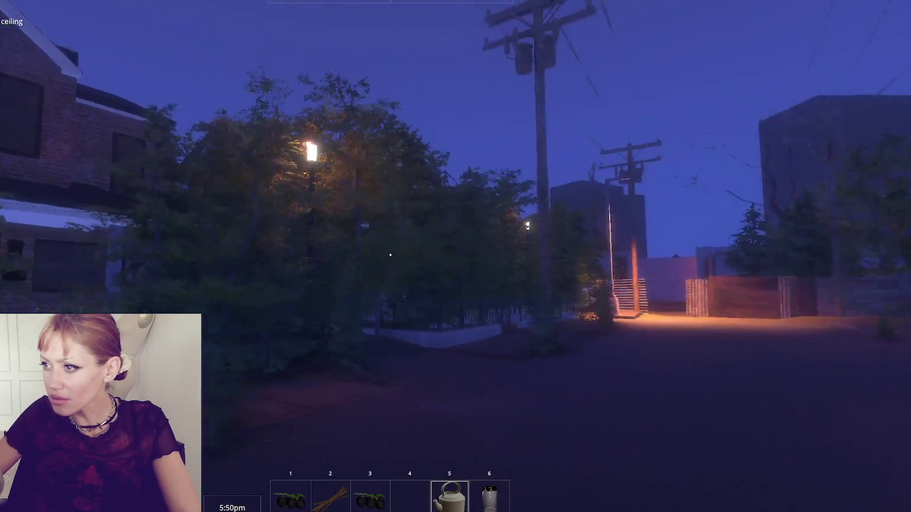
pyautogui.press('w')
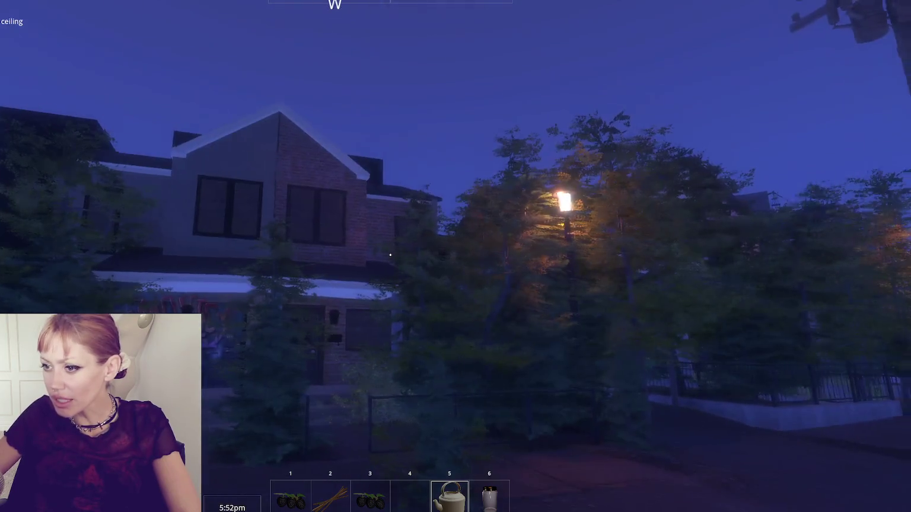
pyautogui.press('w')
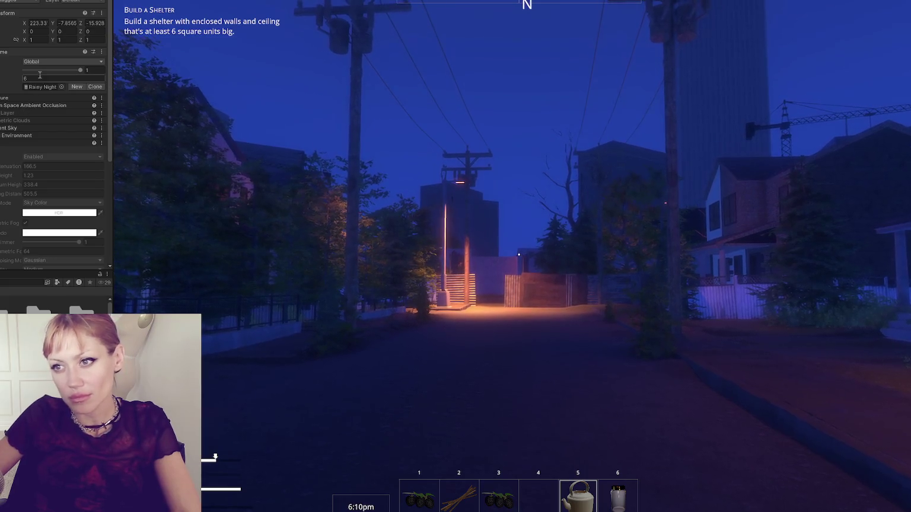
# Expand the volume's Exposure settings and drag Exposure Min from 10.43 down to about 9.29
pyautogui.click(5, 98)
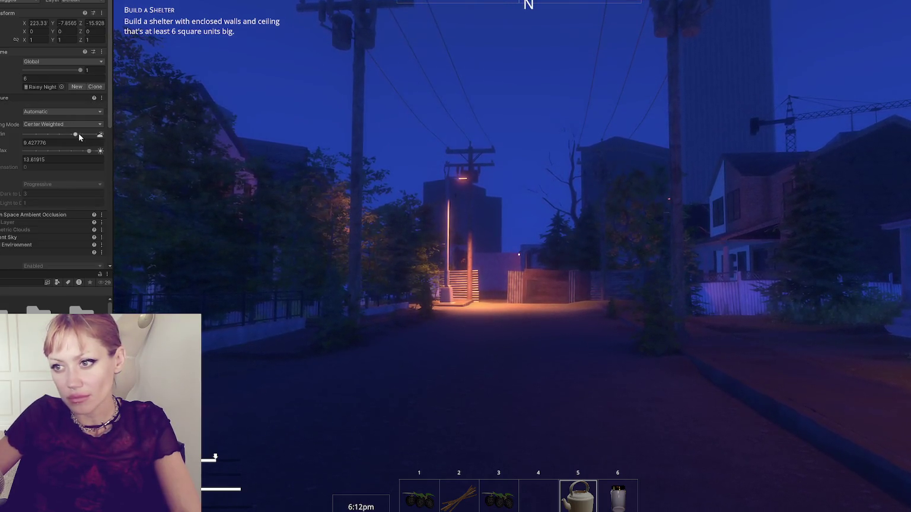
pyautogui.click(79, 136)
pyautogui.click(519, 255)
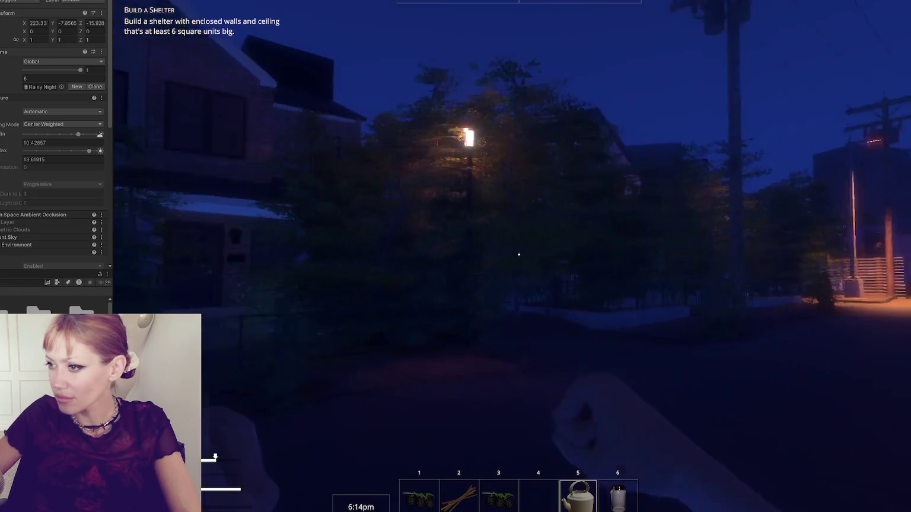
pyautogui.press('w')
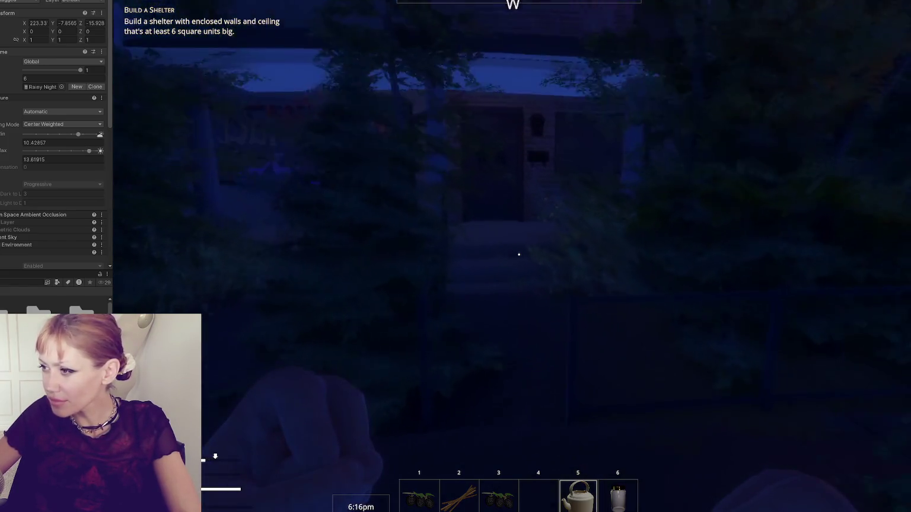
pyautogui.press('w')
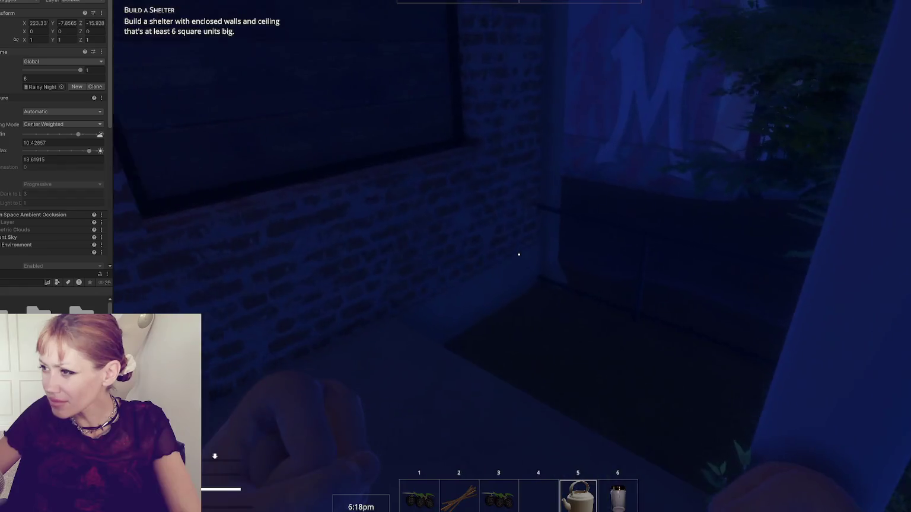
pyautogui.press('w')
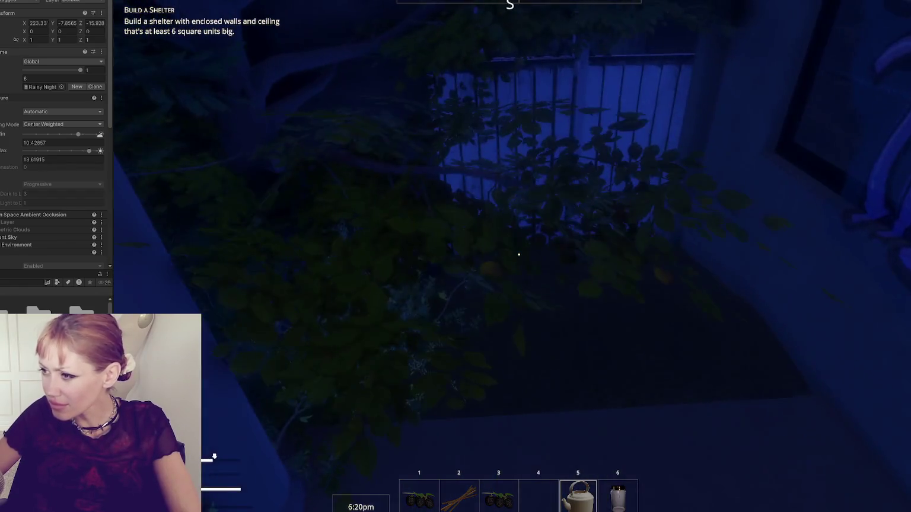
pyautogui.press('w')
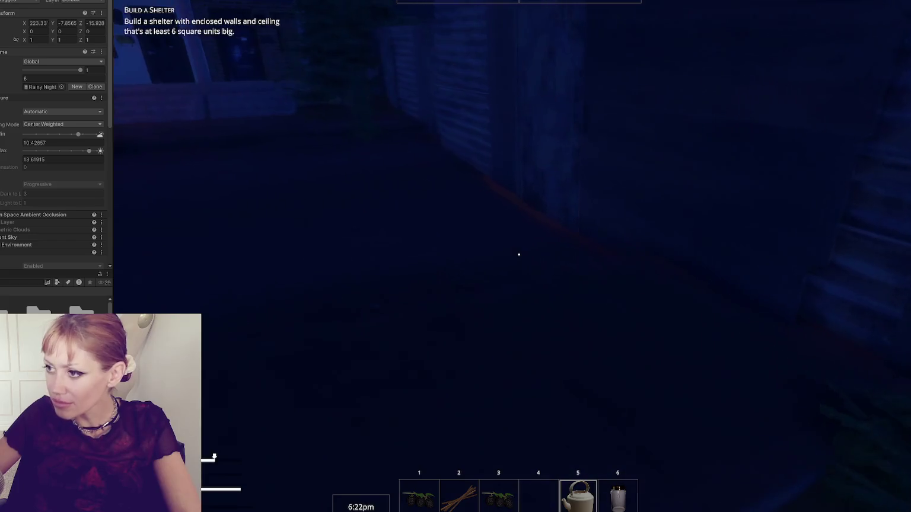
pyautogui.press('w')
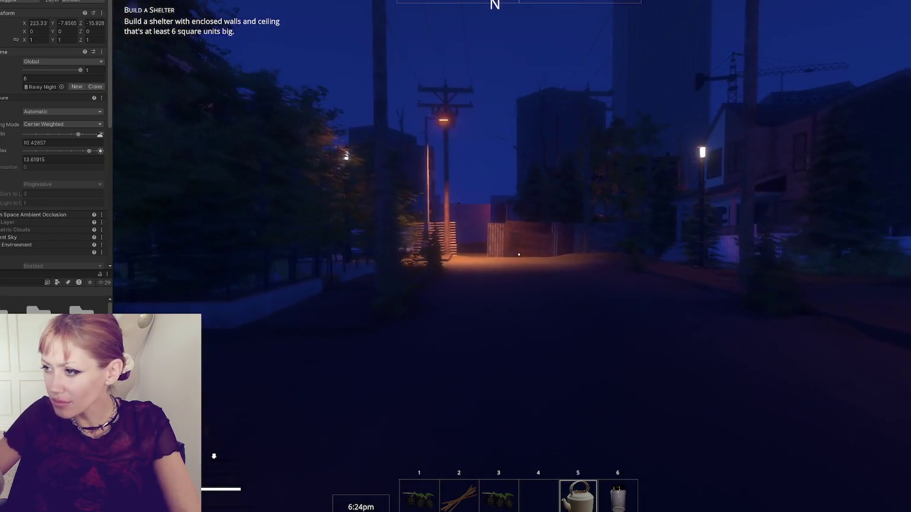
pyautogui.press('w')
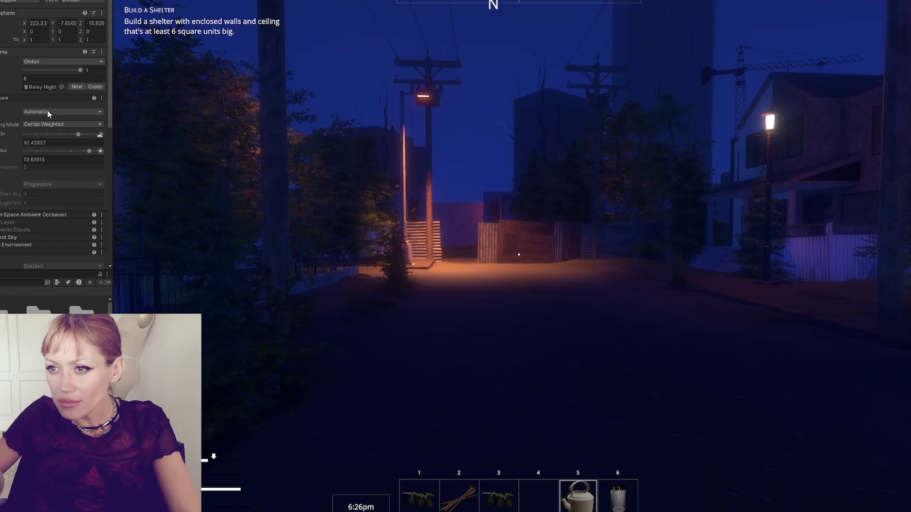
pyautogui.moveTo(80, 138); pyautogui.dragTo(75, 138)
pyautogui.press('w')
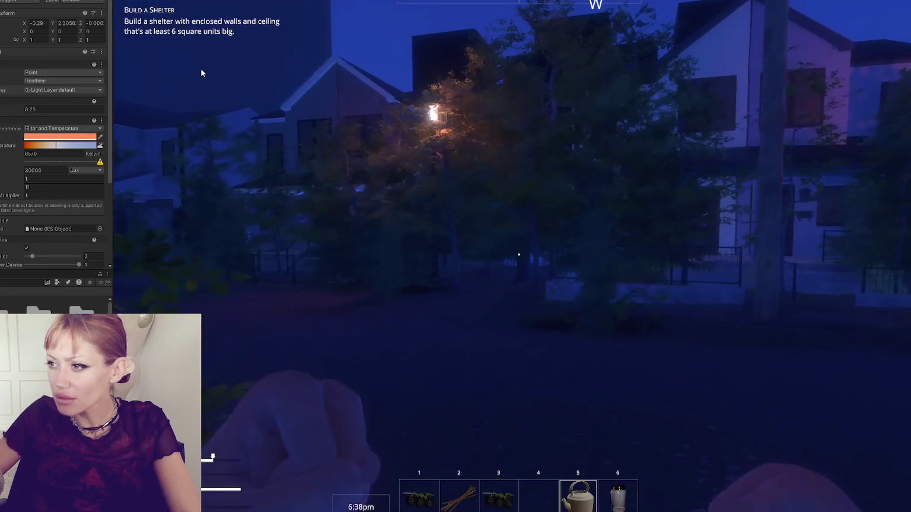
# Set the point light's 0.25 field to 0
pyautogui.click(49, 110)
pyautogui.write('0')
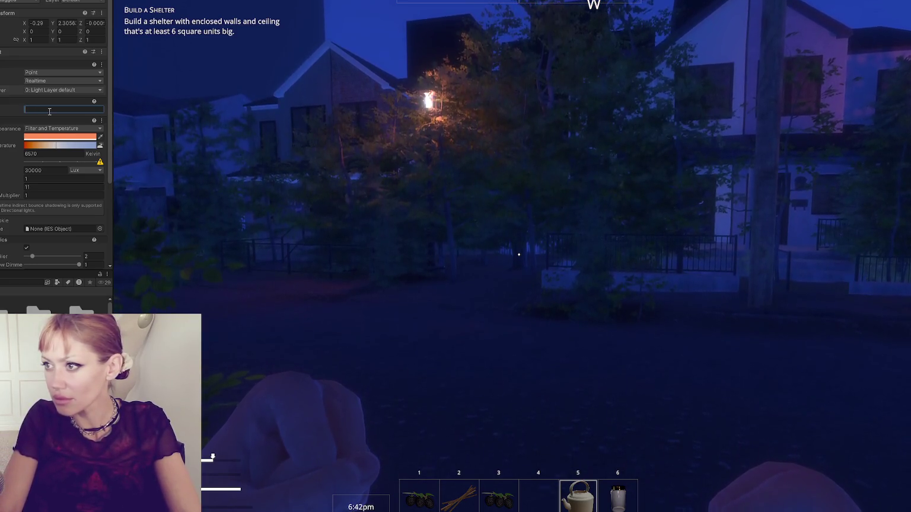
pyautogui.click(349, 165)
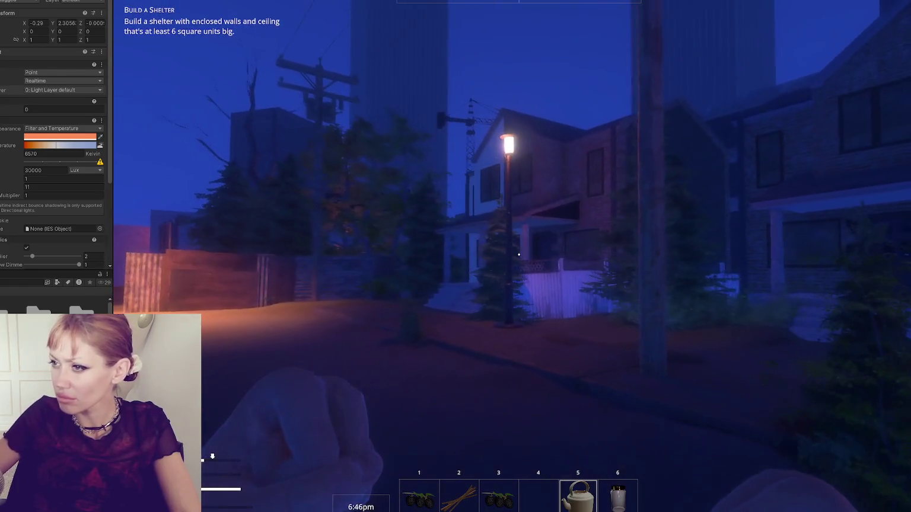
pyautogui.press('Escape')
pyautogui.click(50, 109)
pyautogui.press('BackSpace')
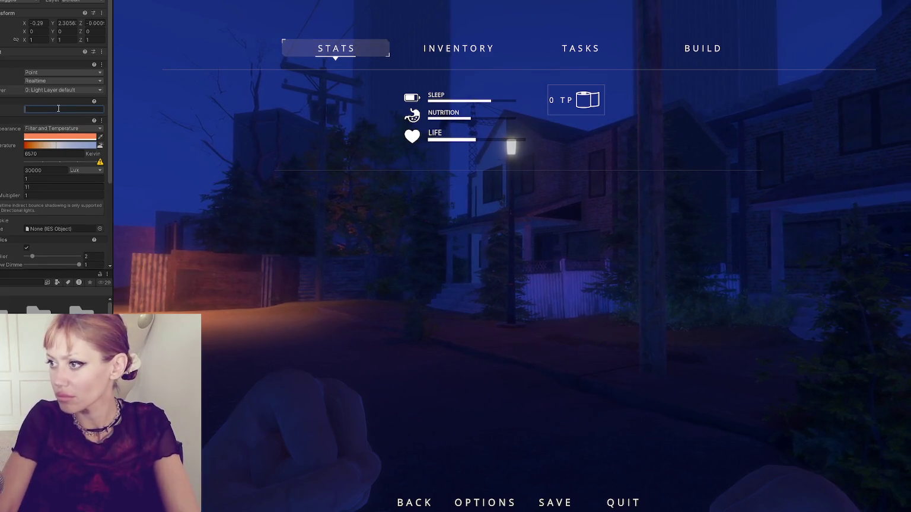
pyautogui.write('20')
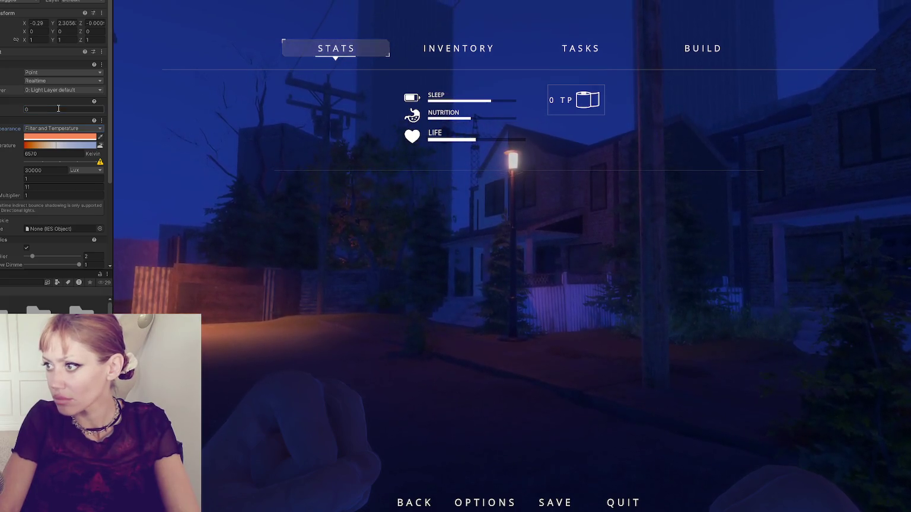
pyautogui.click(142, 227)
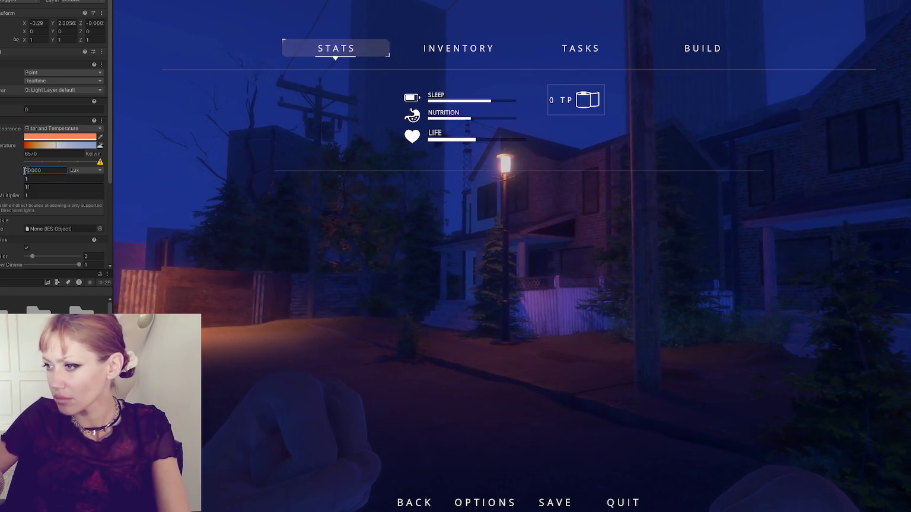
# Raise the streetlamp light's Intensity to 100000 Lux and resume playing
pyautogui.hotkey('ctrl', 'z')
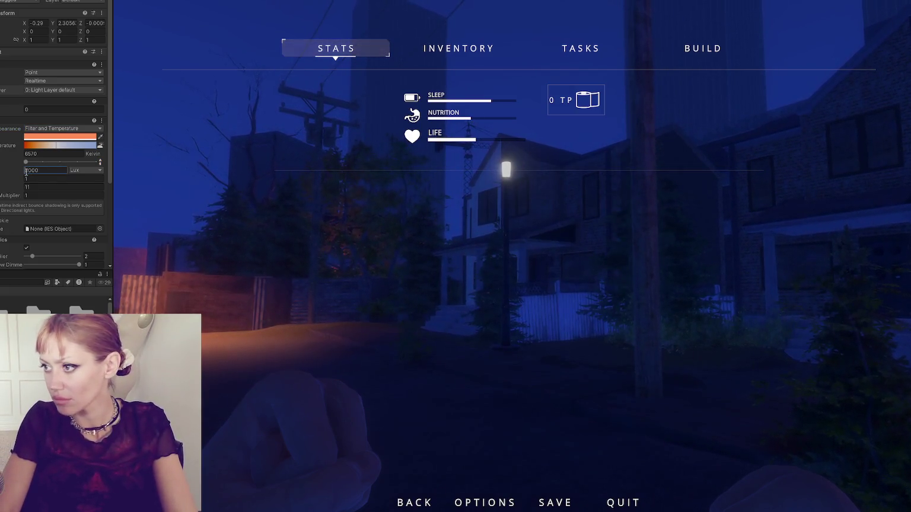
pyautogui.hotkey('ctrl', 'y')
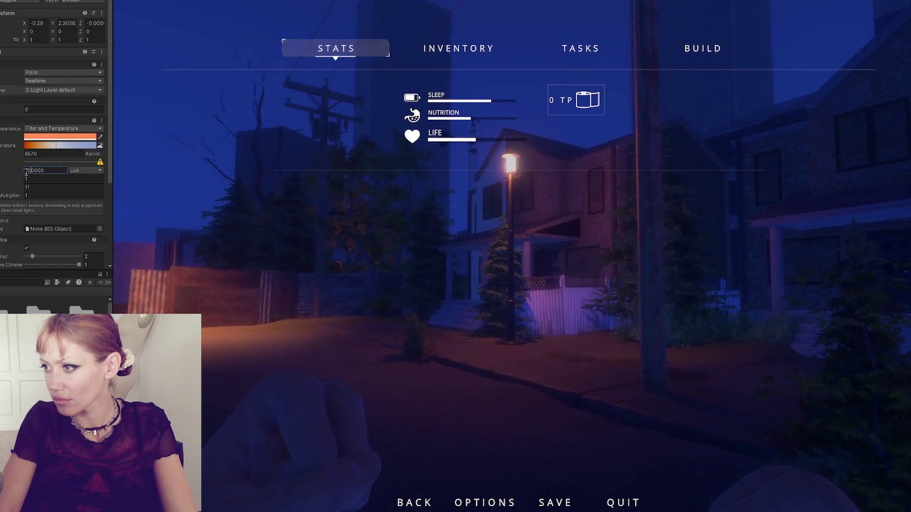
pyautogui.scroll(-5, 57, 170)
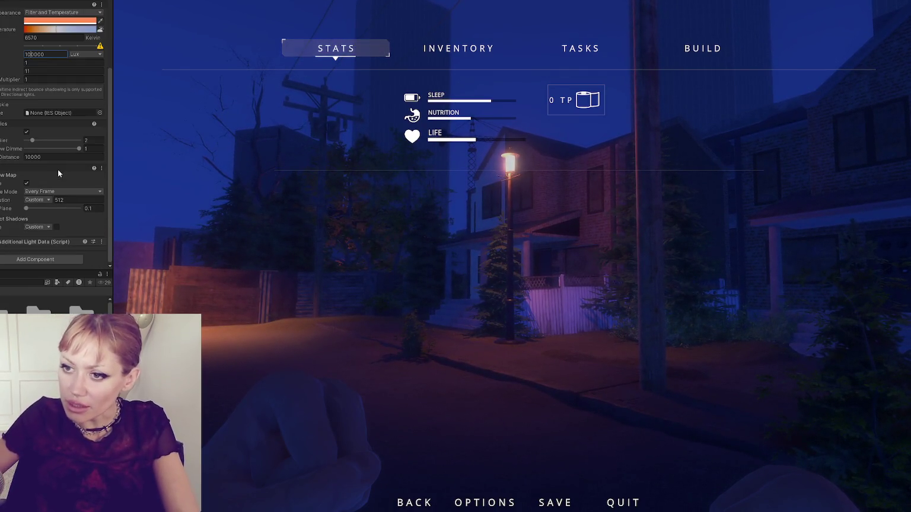
pyautogui.press('Escape')
# Walk around the brightened streetlamp, then pause and stop the play-test
pyautogui.press('w')
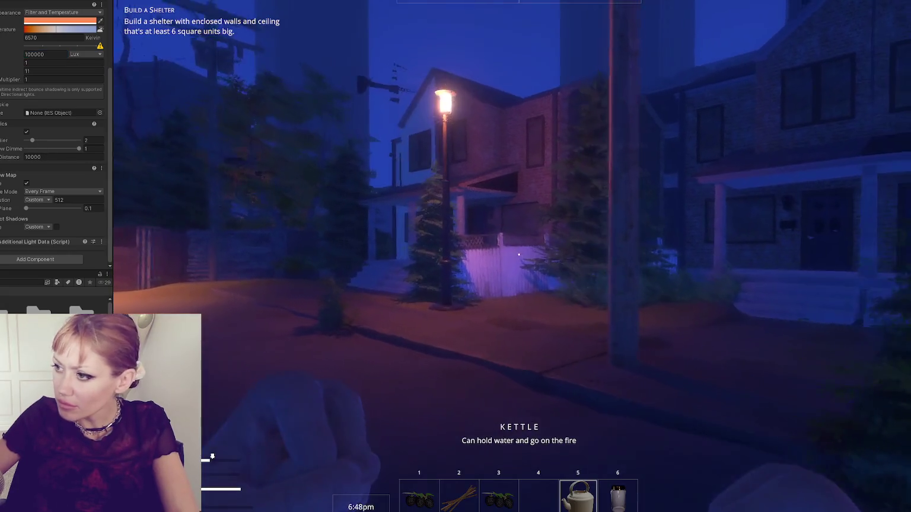
pyautogui.press('a')
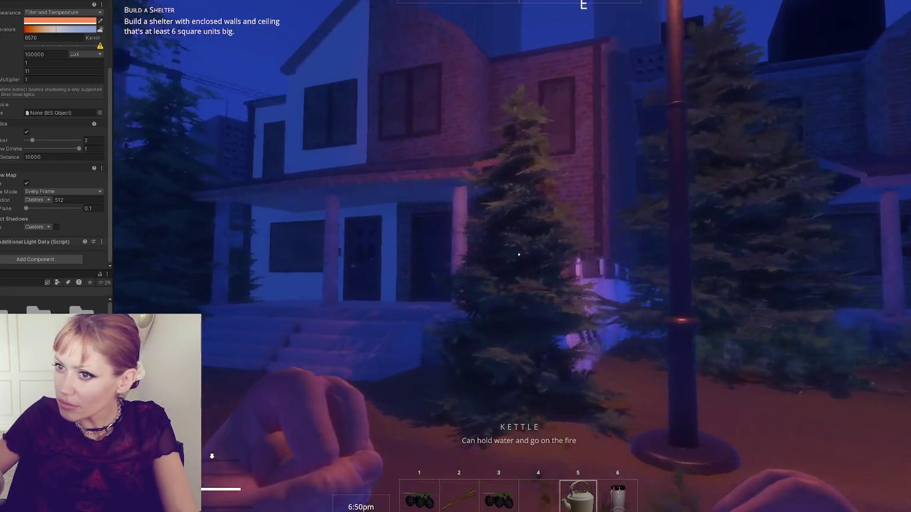
pyautogui.press('s')
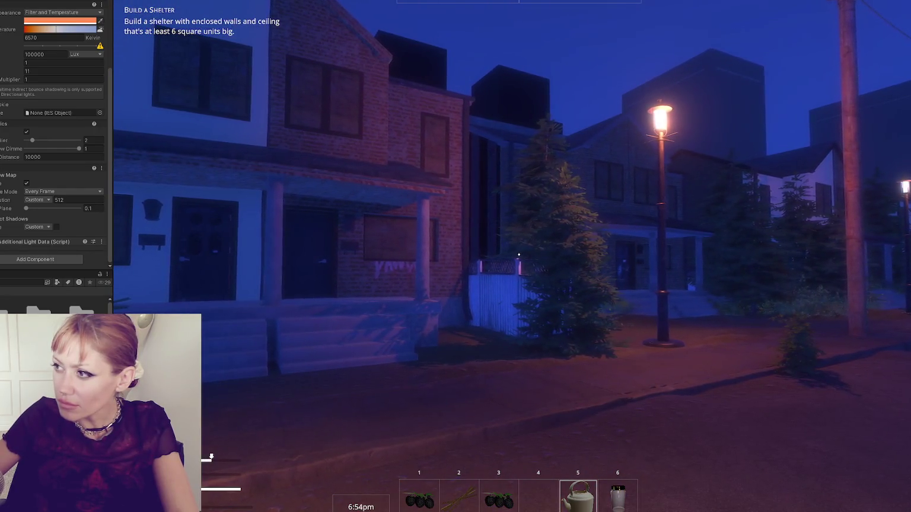
pyautogui.press('w')
pyautogui.press('d')
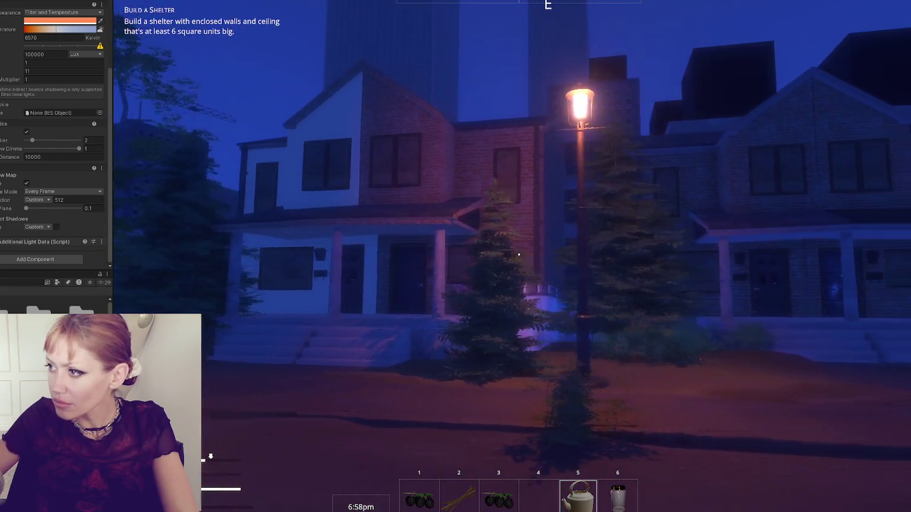
pyautogui.press('Escape')
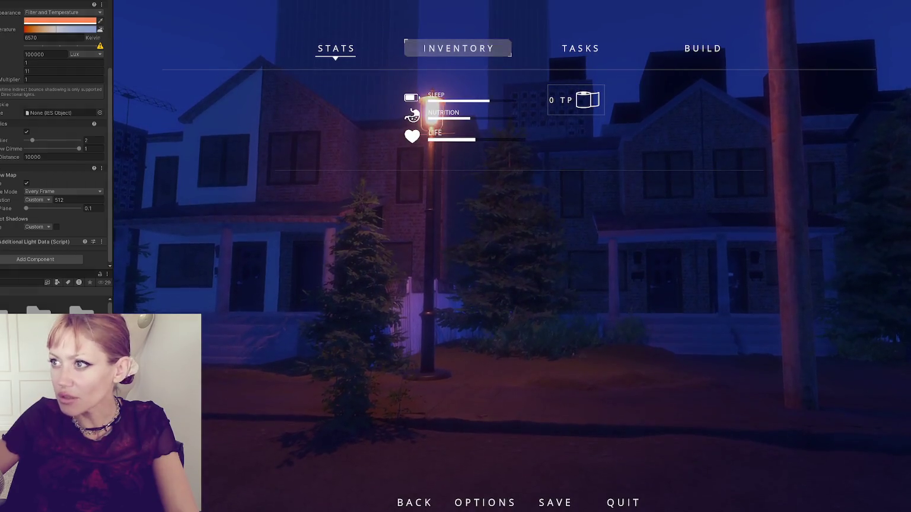
pyautogui.hotkey('ctrl', 'p')
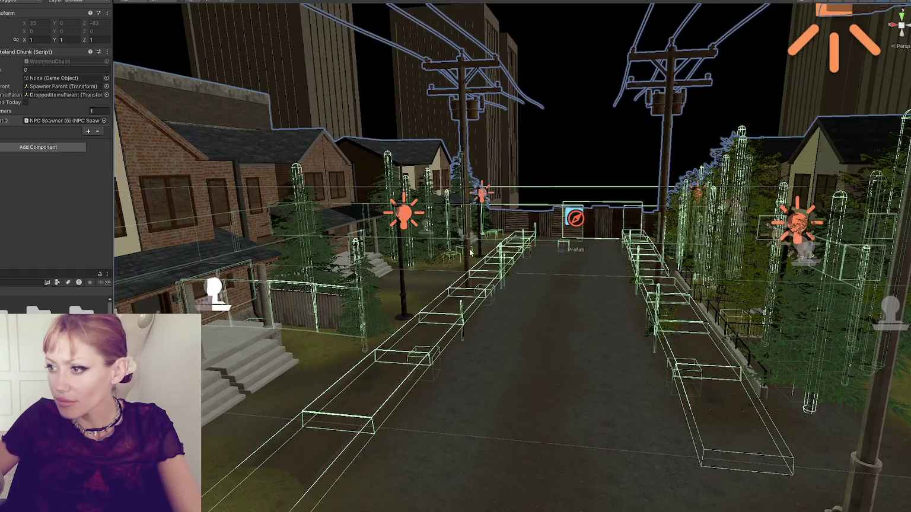
# Select four streetlight point lights and set their shared Intensity to 1000000 Lux
pyautogui.click(407, 217)
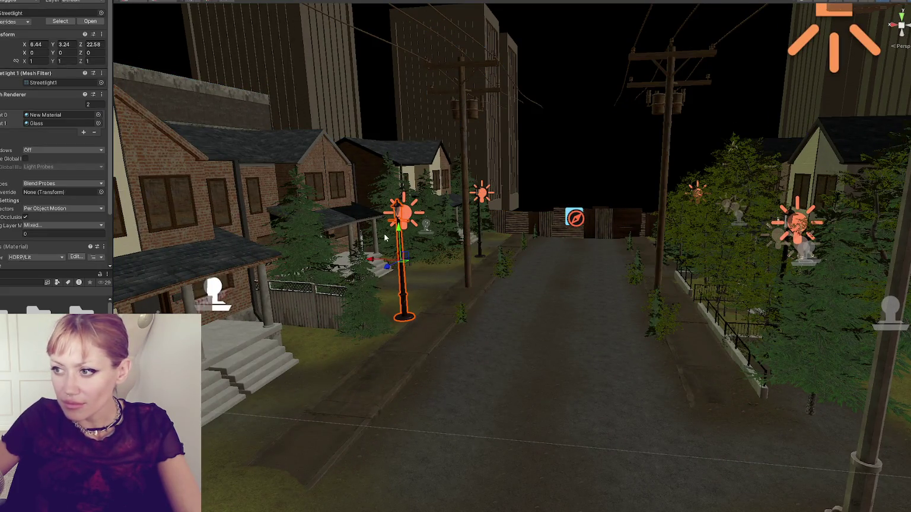
pyautogui.click(403, 217)
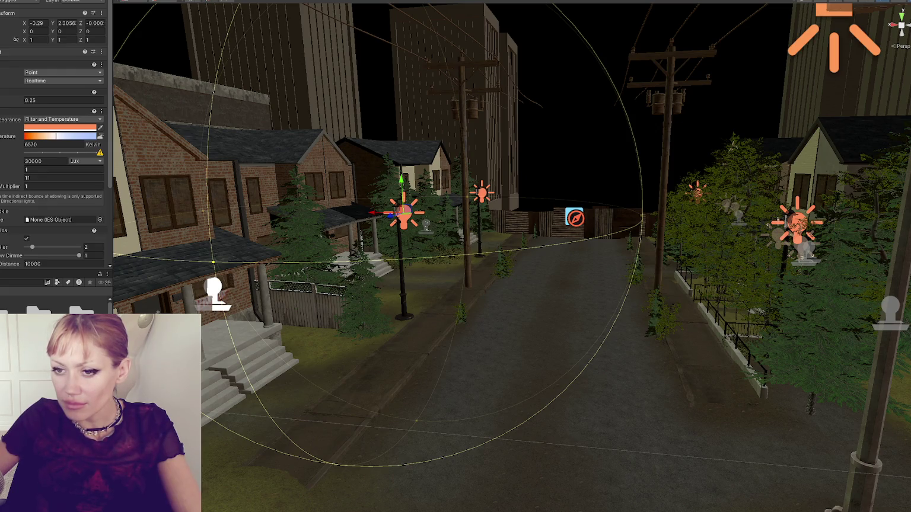
pyautogui.keyDown('shift'); pyautogui.click(481, 194); pyautogui.keyUp('shift')
pyautogui.keyDown('shift'); pyautogui.click(797, 222); pyautogui.keyUp('shift')
pyautogui.keyDown('shift'); pyautogui.click(697, 190); pyautogui.keyUp('shift')
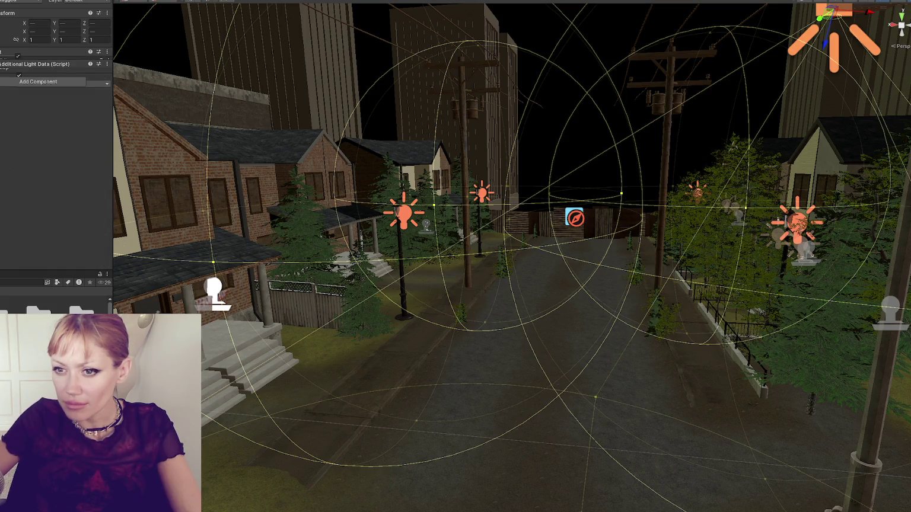
pyautogui.click(3, 51)
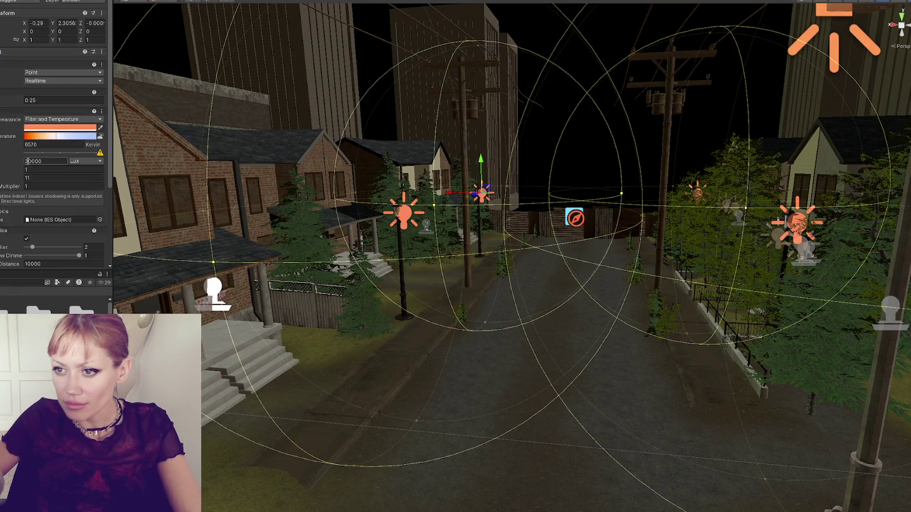
pyautogui.write('1000000')
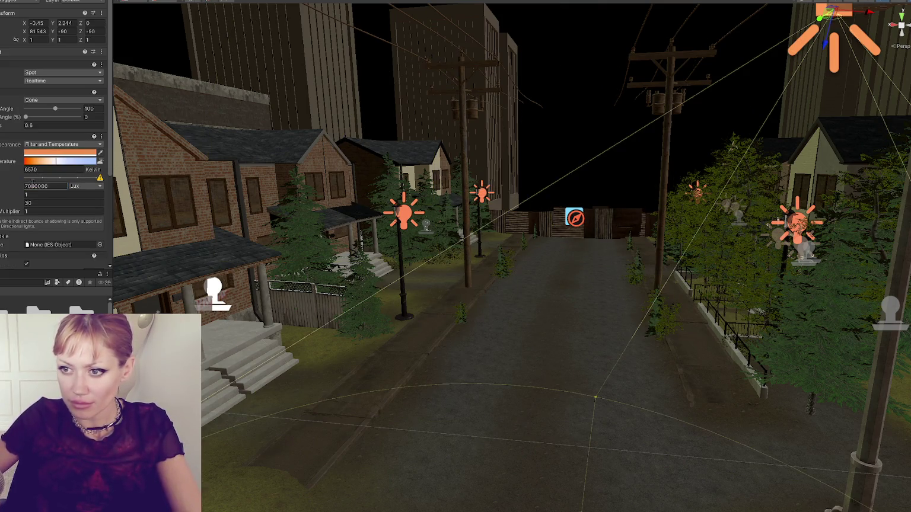
# From an overhead view, delete a streetlight post, then select the telephone pole and its wires
pyautogui.moveTo(215, 241)
pyautogui.mouseDown()
pyautogui.moveTo(326, 205)
pyautogui.moveTo(238, 276)
pyautogui.mouseUp()
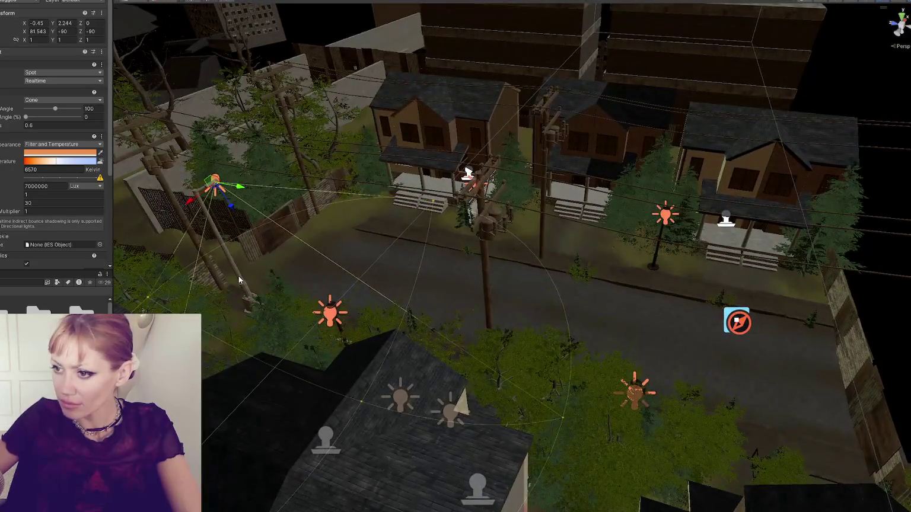
pyautogui.click(240, 280)
pyautogui.press('Delete')
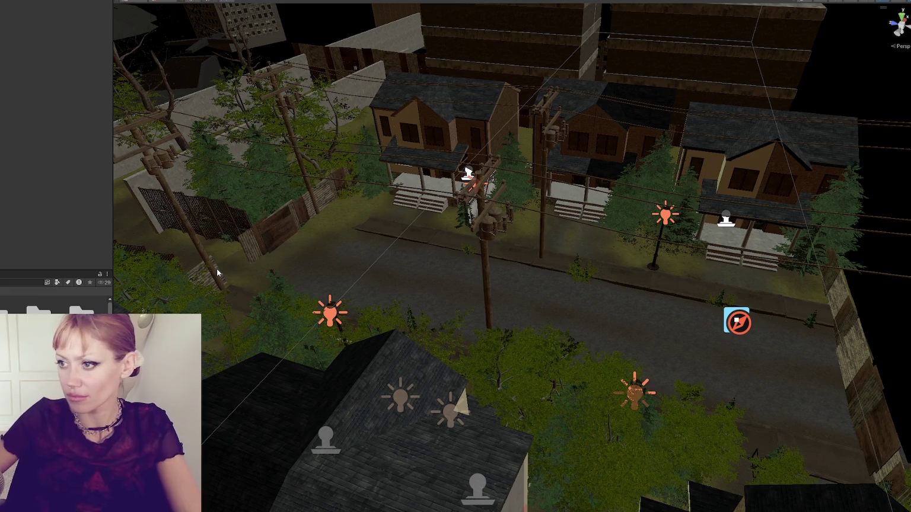
pyautogui.click(481, 222)
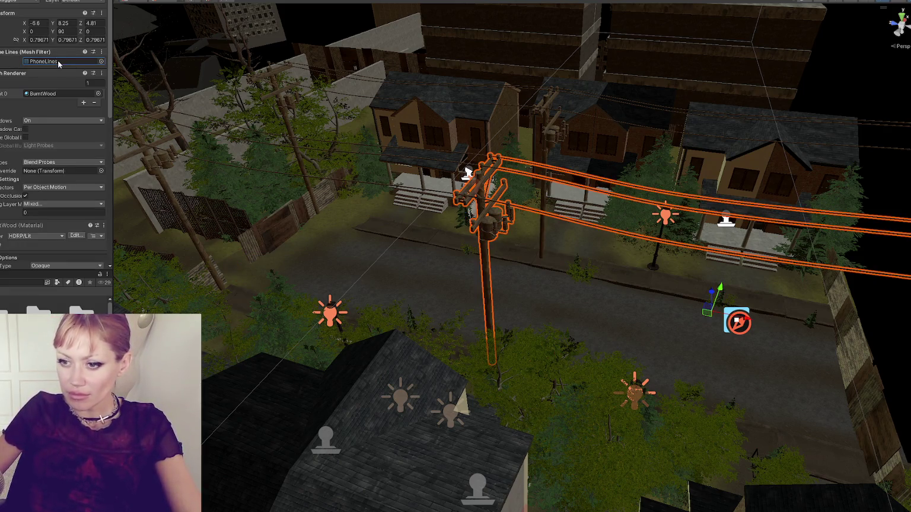
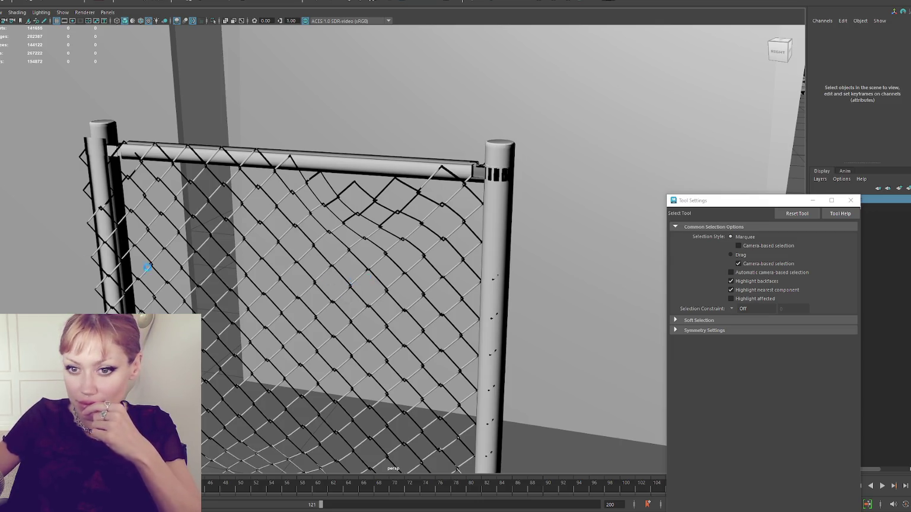
# Frame the transformer pole in a close, angled view and select the Wires2 wire mesh
pyautogui.scroll(-5, 183, 270)
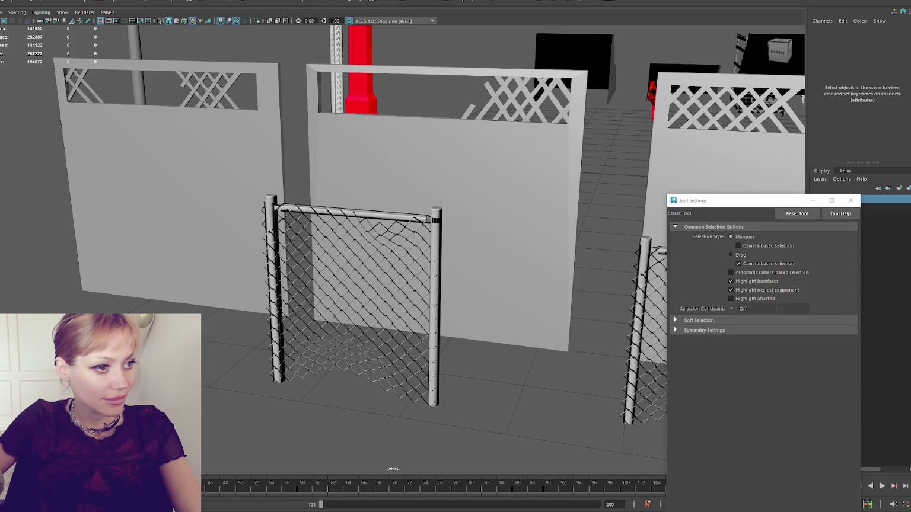
pyautogui.moveTo(457, 118)
pyautogui.mouseDown()
pyautogui.moveTo(543, 169)
pyautogui.moveTo(181, 152)
pyautogui.moveTo(230, 193)
pyautogui.mouseUp()
pyautogui.click(350, 168)
pyautogui.press('f')
pyautogui.moveTo(329, 226); pyautogui.dragTo(333, 212)
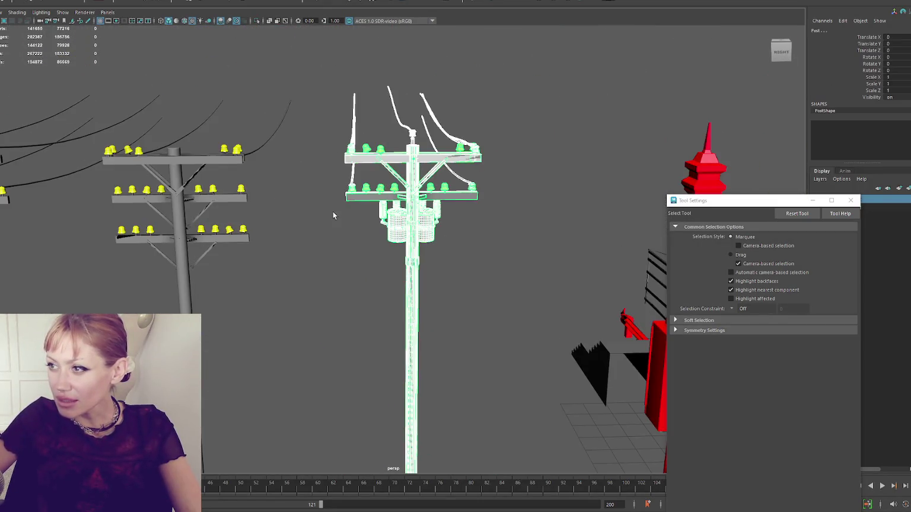
pyautogui.click(314, 177)
pyautogui.moveTo(313, 177)
pyautogui.mouseDown()
pyautogui.moveTo(386, 188)
pyautogui.moveTo(191, 222)
pyautogui.moveTo(434, 169)
pyautogui.moveTo(355, 203)
pyautogui.mouseUp()
pyautogui.click(468, 193)
pyautogui.moveTo(468, 194)
pyautogui.mouseDown()
pyautogui.moveTo(427, 189)
pyautogui.moveTo(468, 196)
pyautogui.moveTo(262, 280)
pyautogui.moveTo(307, 235)
pyautogui.moveTo(275, 212)
pyautogui.moveTo(305, 218)
pyautogui.moveTo(276, 219)
pyautogui.mouseUp()
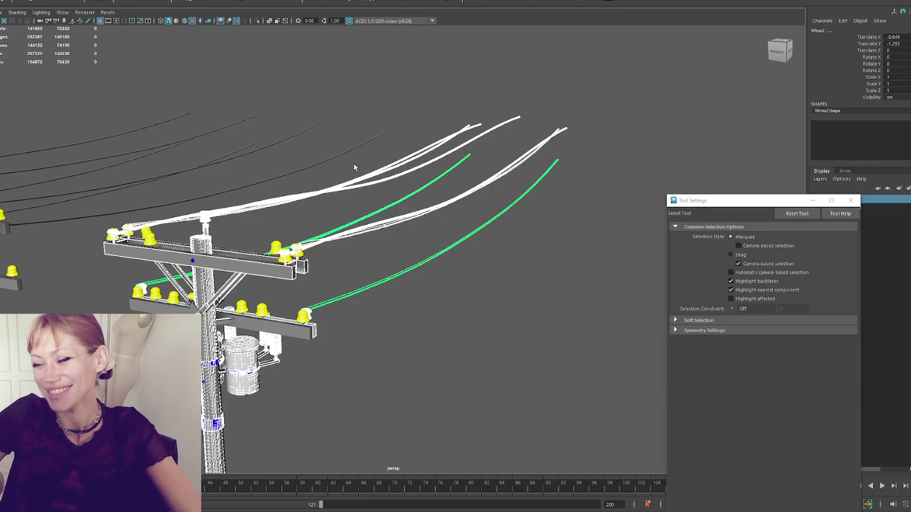
# Move the Wires2 mesh along Z, changing Translate Z from 24.935 to 29.58
pyautogui.keyDown('alt'); pyautogui.moveTo(447, 80); pyautogui.dragTo(420, 88); pyautogui.keyUp('alt')
pyautogui.press('w')
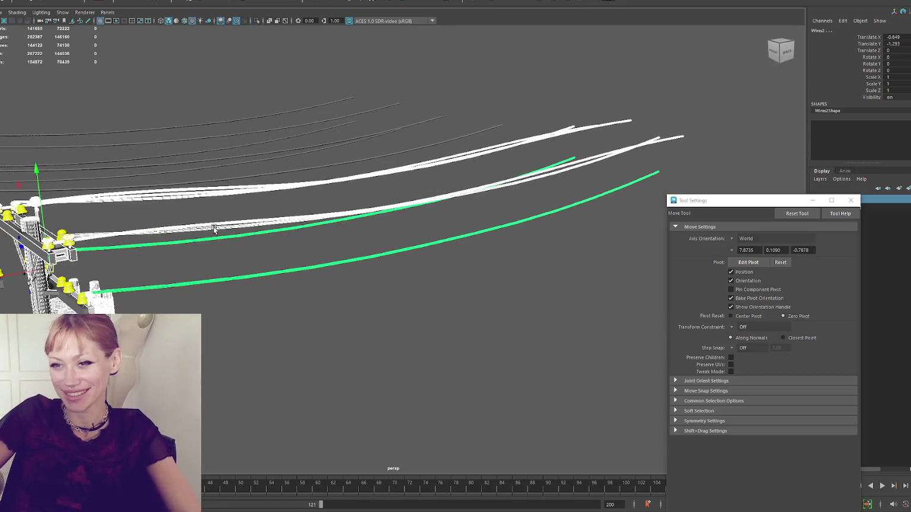
pyautogui.press('a')
pyautogui.keyDown('alt'); pyautogui.moveTo(251, 272); pyautogui.dragTo(279, 274); pyautogui.keyUp('alt')
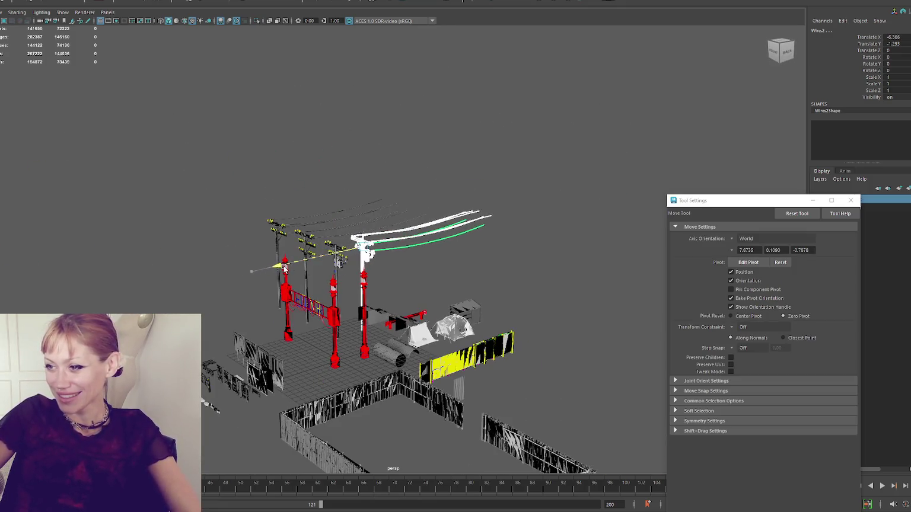
pyautogui.press('f')
pyautogui.moveTo(425, 297)
pyautogui.mouseDown()
pyautogui.moveTo(69, 297)
pyautogui.moveTo(146, 296)
pyautogui.moveTo(105, 297)
pyautogui.mouseUp()
pyautogui.press('f')
pyautogui.moveTo(277, 249)
pyautogui.keyDown('alt'); pyautogui.mouseDown()
pyautogui.moveTo(341, 274)
pyautogui.moveTo(198, 238)
pyautogui.moveTo(130, 255)
pyautogui.moveTo(184, 246)
pyautogui.moveTo(337, 258)
pyautogui.moveTo(397, 207)
pyautogui.moveTo(230, 224)
pyautogui.moveTo(324, 246)
pyautogui.moveTo(239, 249)
pyautogui.moveTo(312, 162)
pyautogui.moveTo(274, 87)
pyautogui.moveTo(258, 190)
pyautogui.mouseUp(); pyautogui.keyUp('alt')
pyautogui.moveTo(309, 153)
pyautogui.keyDown('alt'); pyautogui.mouseDown()
pyautogui.moveTo(366, 232)
pyautogui.moveTo(175, 176)
pyautogui.moveTo(199, 163)
pyautogui.moveTo(277, 156)
pyautogui.moveTo(358, 161)
pyautogui.moveTo(242, 169)
pyautogui.moveTo(68, 75)
pyautogui.mouseUp(); pyautogui.keyUp('alt')
pyautogui.click(12, 1)
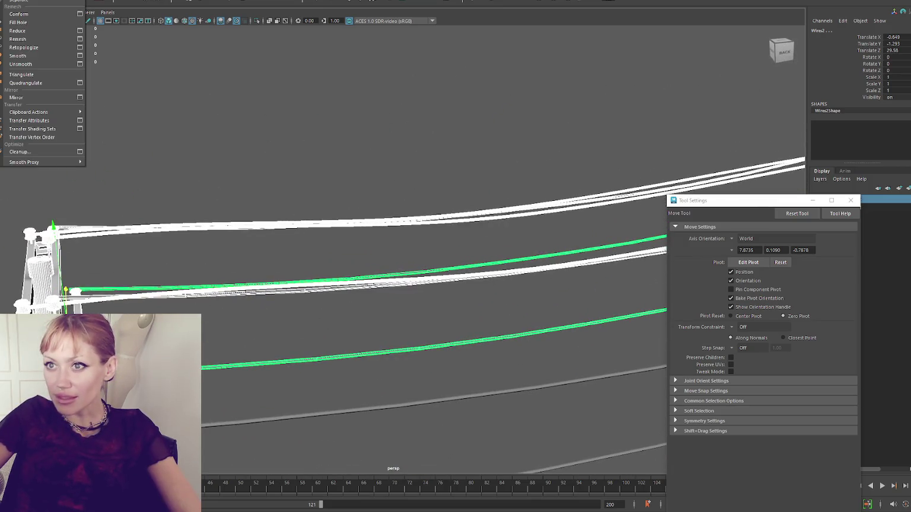
# Separate the Wires2 mesh into individual wires, then select and frame one
pyautogui.click(36, 2)
pyautogui.moveTo(274, 159)
pyautogui.mouseDown()
pyautogui.moveTo(336, 376)
pyautogui.moveTo(372, 404)
pyautogui.moveTo(375, 300)
pyautogui.mouseUp()
pyautogui.moveTo(446, 381)
pyautogui.keyDown('alt'); pyautogui.mouseDown()
pyautogui.moveTo(189, 285)
pyautogui.moveTo(250, 260)
pyautogui.moveTo(340, 265)
pyautogui.moveTo(451, 309)
pyautogui.moveTo(300, 246)
pyautogui.moveTo(435, 189)
pyautogui.moveTo(417, 198)
pyautogui.moveTo(374, 189)
pyautogui.mouseUp(); pyautogui.keyUp('alt')
pyautogui.click(480, 328)
pyautogui.click(204, 208)
pyautogui.moveTo(231, 174)
pyautogui.mouseDown()
pyautogui.moveTo(305, 357)
pyautogui.moveTo(297, 372)
pyautogui.moveTo(315, 366)
pyautogui.moveTo(278, 368)
pyautogui.moveTo(354, 326)
pyautogui.moveTo(327, 197)
pyautogui.mouseUp()
pyautogui.press('f')
# Marquee-select groups of the separated wires from the back to check them
pyautogui.click(343, 189)
pyautogui.moveTo(439, 173); pyautogui.dragTo(211, 388)
pyautogui.scroll(-3, 231, 365)
pyautogui.keyDown('alt'); pyautogui.moveTo(257, 336); pyautogui.dragTo(311, 324); pyautogui.keyUp('alt')
pyautogui.click(303, 129)
pyautogui.keyDown('alt'); pyautogui.moveTo(148, 219); pyautogui.dragTo(157, 208); pyautogui.keyUp('alt')
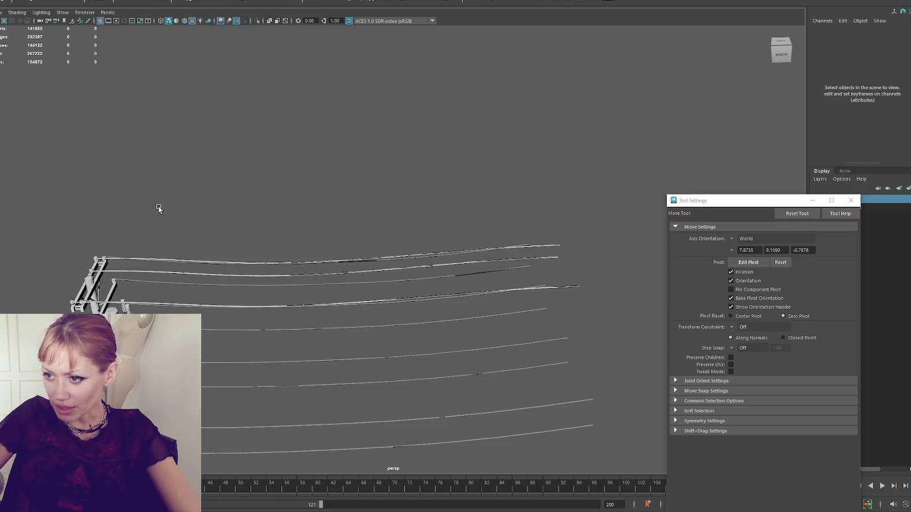
pyautogui.click(280, 262)
# Marquee-select the upper wires, group them and isolate them in the view
pyautogui.click(319, 262)
pyautogui.moveTo(219, 215)
pyautogui.mouseDown()
pyautogui.moveTo(366, 321)
pyautogui.moveTo(371, 337)
pyautogui.mouseUp()
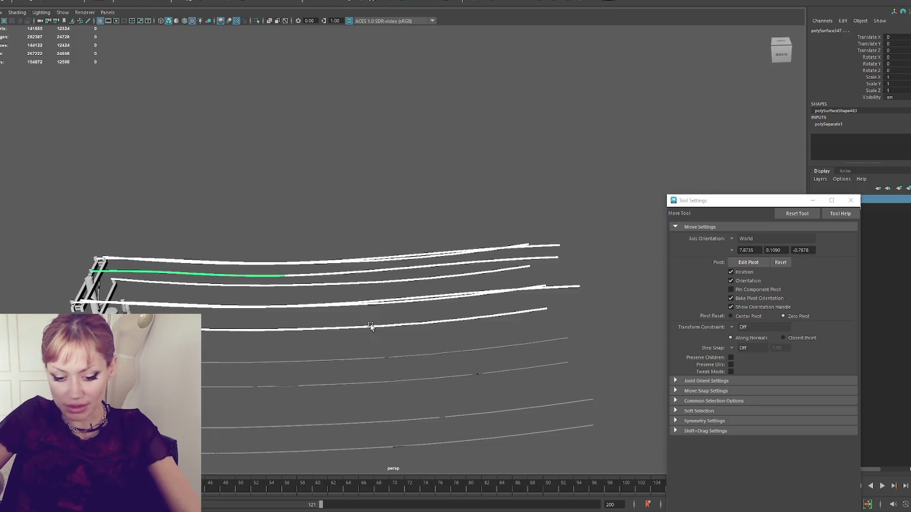
pyautogui.press('[')
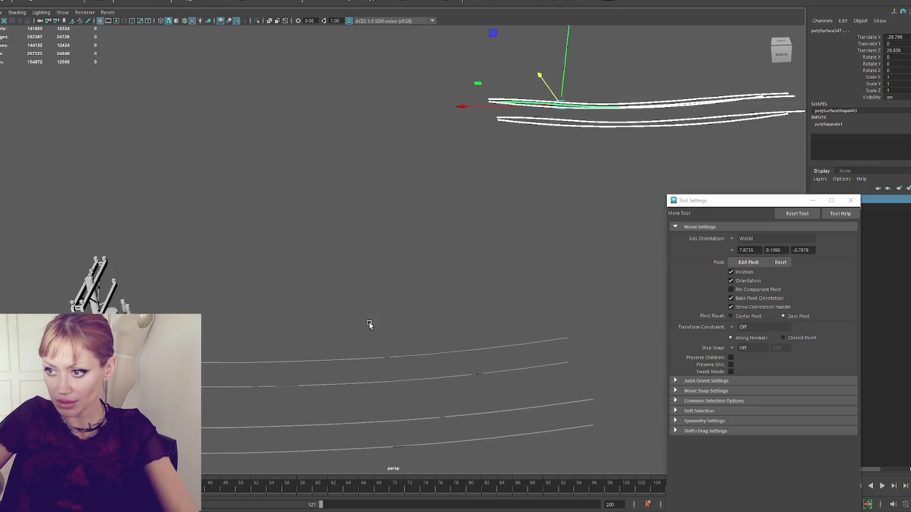
pyautogui.press(']')
pyautogui.press('Up')
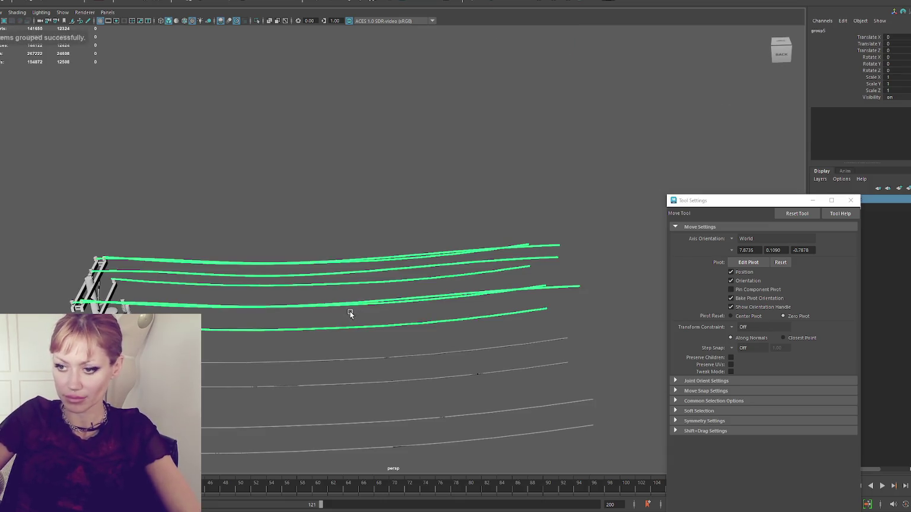
pyautogui.hotkey('ctrl', '1')
pyautogui.press('Down')
# Combine the upper wires into polySurface354 with a planar UV projection
pyautogui.scroll(2, 258, 248)
pyautogui.scroll(-4, 175, 198)
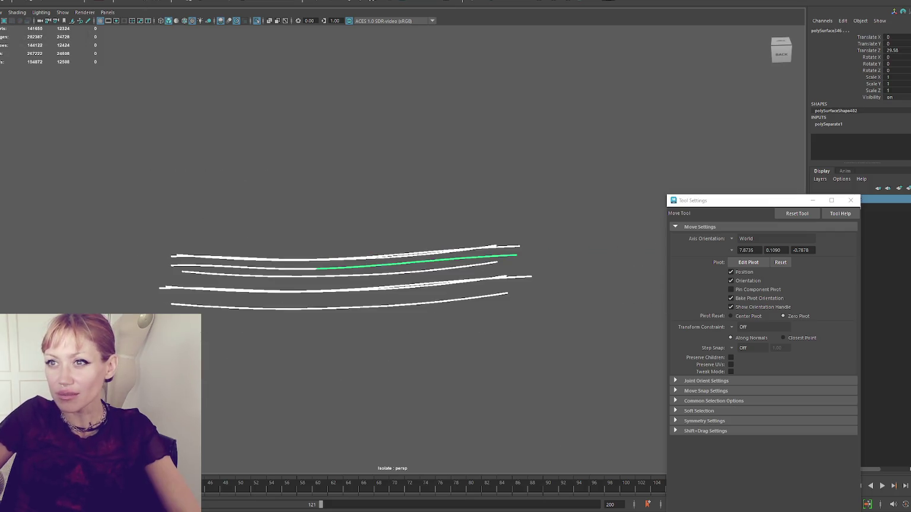
pyautogui.click(141, 3)
pyautogui.click(178, 2)
pyautogui.click(207, 89)
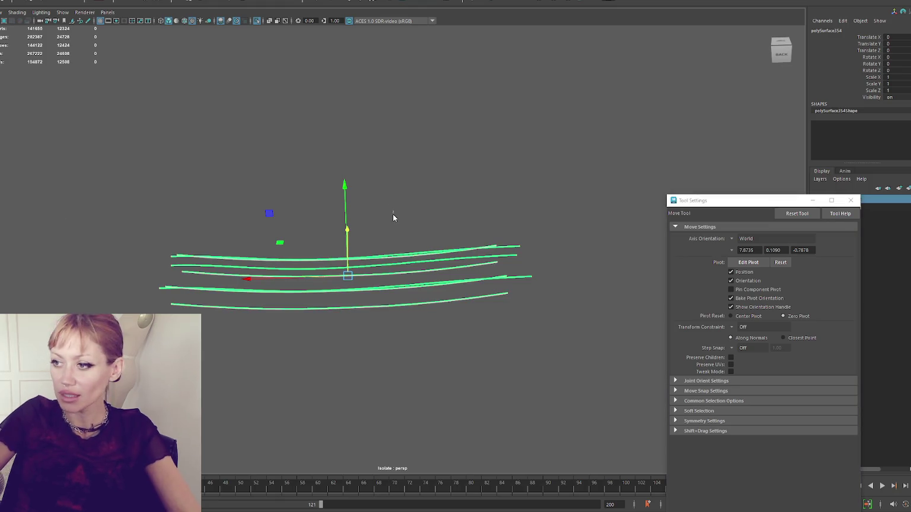
pyautogui.moveTo(96, 154); pyautogui.dragTo(620, 393)
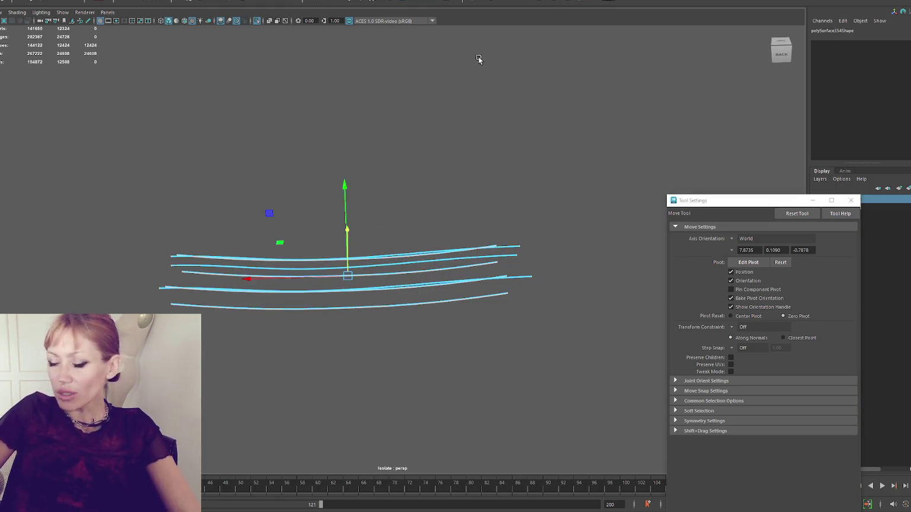
pyautogui.scroll(3, 309, 237)
pyautogui.rightClick(326, 203)
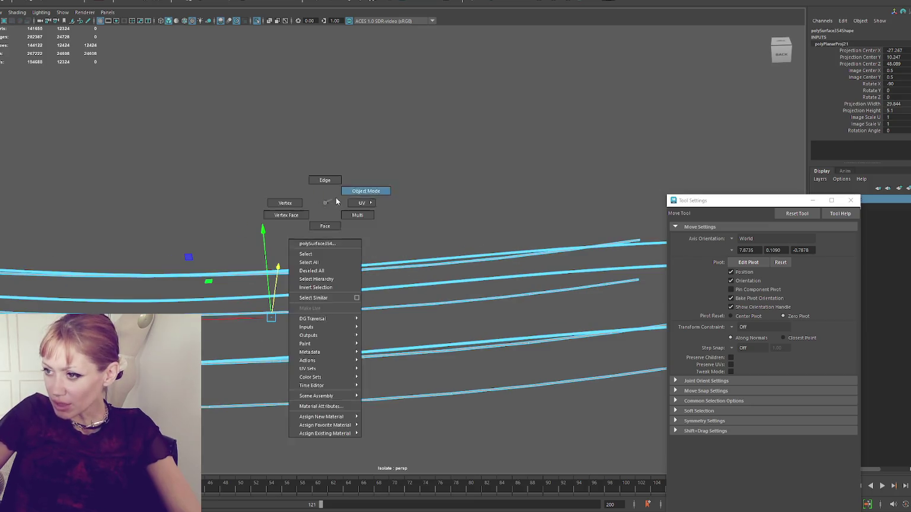
# In the UV Editor, orient and stack the combined wires' 10 UV shells onto one strip
pyautogui.click(374, 197)
pyautogui.moveTo(286, 97); pyautogui.dragTo(316, 181)
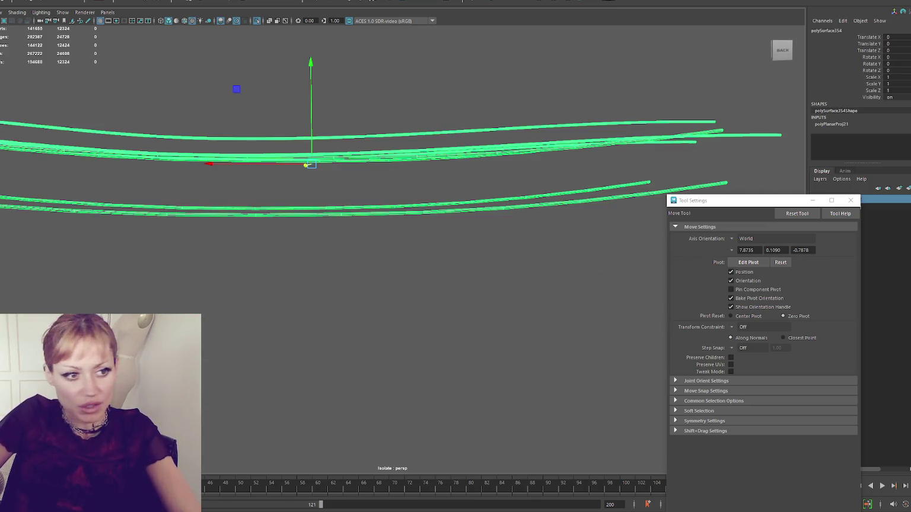
pyautogui.hotkey('ctrl', 'shift', 'u')
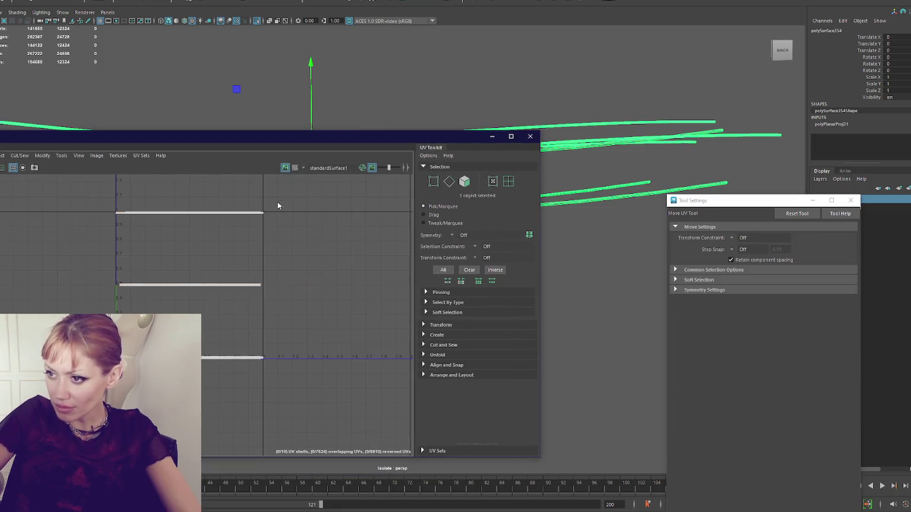
pyautogui.click(458, 373)
pyautogui.click(454, 328)
pyautogui.scroll(-3, 457, 332)
pyautogui.click(452, 383)
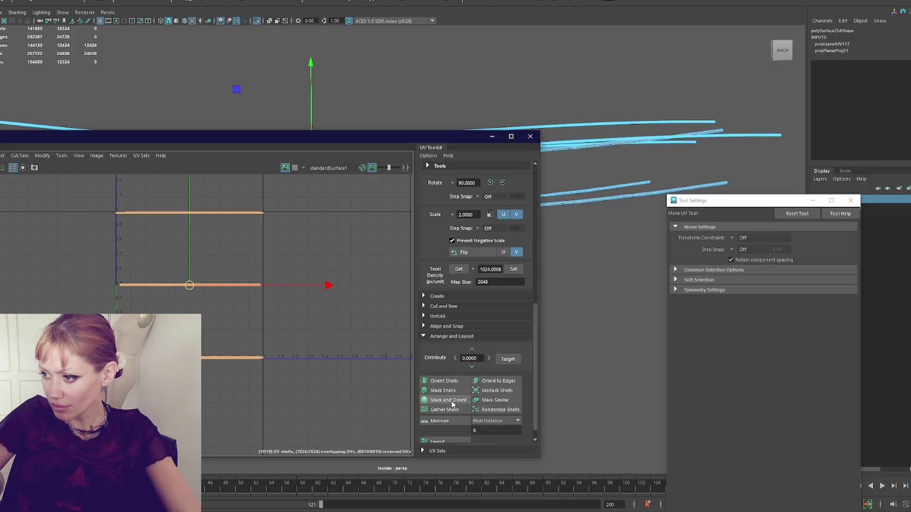
pyautogui.click(453, 401)
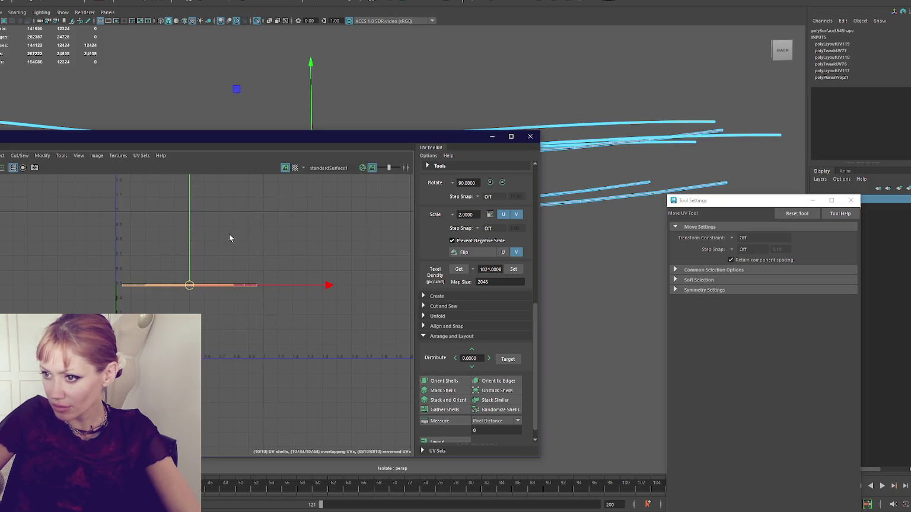
pyautogui.moveTo(293, 136); pyautogui.dragTo(285, 315)
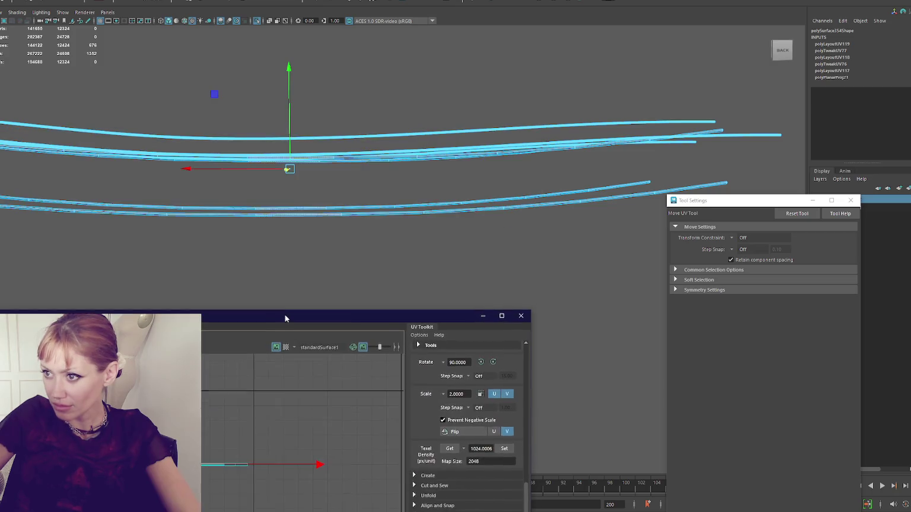
# Select one upper wire, frame it and isolate it in wireframe
pyautogui.press('f')
pyautogui.press('4')
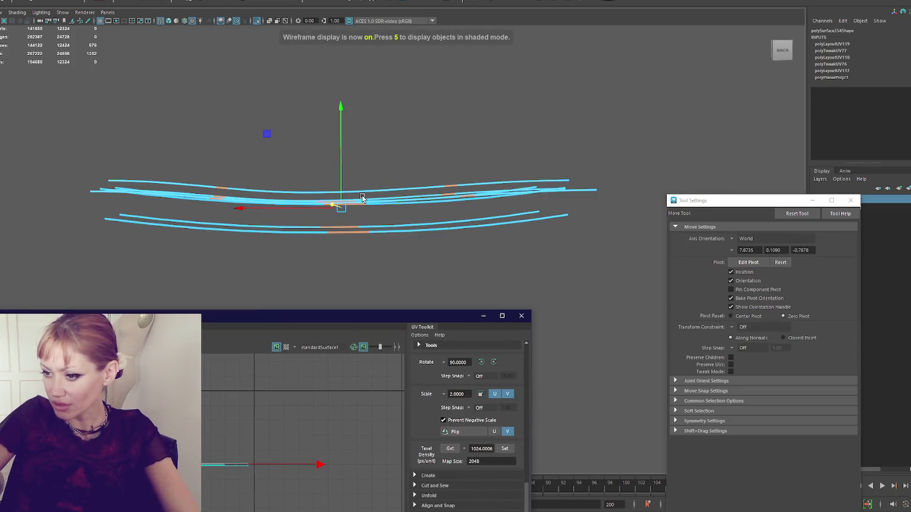
pyautogui.scroll(2, 366, 199)
pyautogui.click(444, 177)
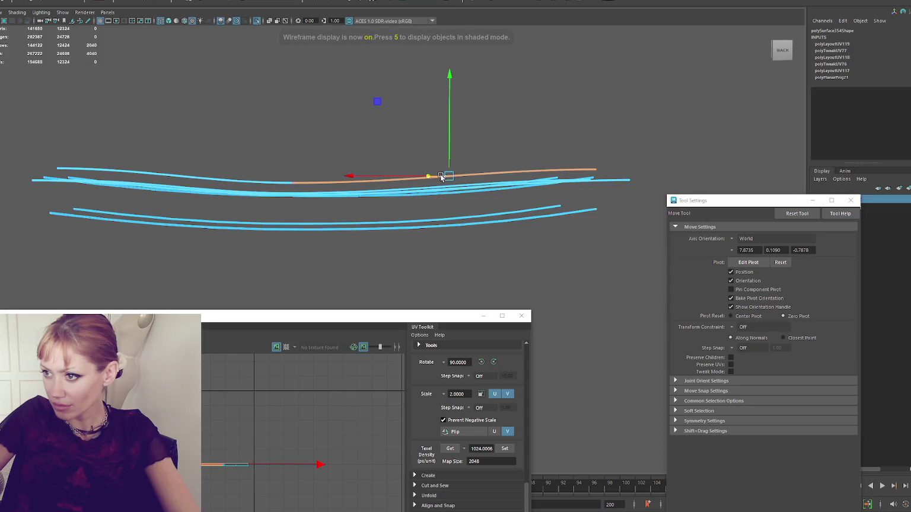
pyautogui.keyDown('shift'); pyautogui.doubleClick(295, 181); pyautogui.keyUp('shift')
pyautogui.press('f')
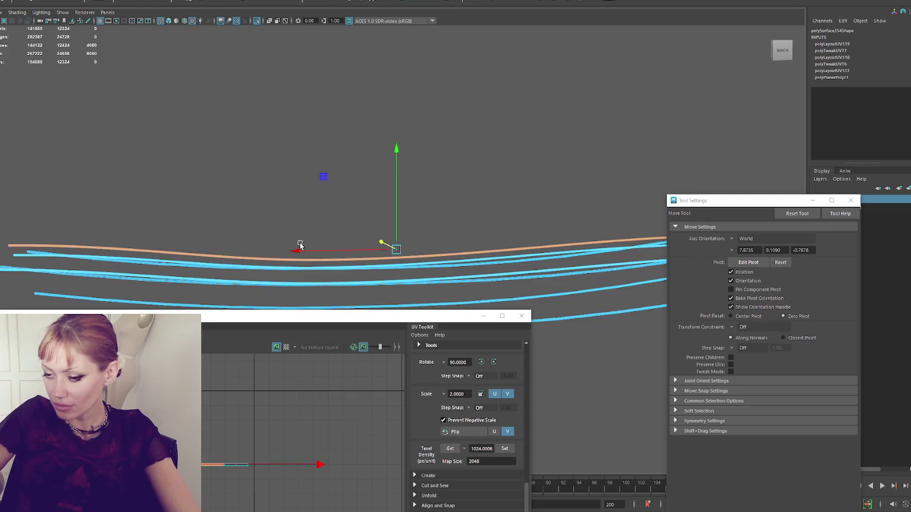
pyautogui.hotkey('ctrl', '1')
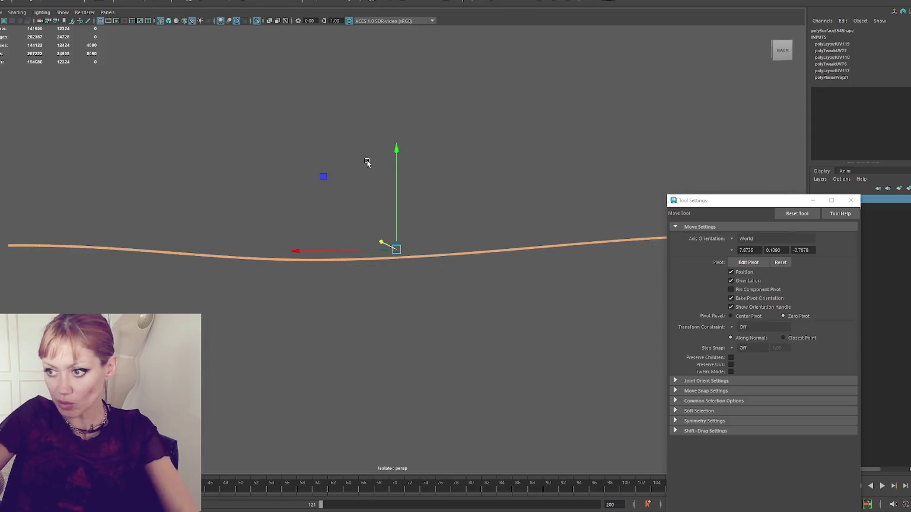
pyautogui.click(24, 2)
pyautogui.press('Escape')
# Switch to face mode and marquee-select a ring of faces across the wire
pyautogui.rightClick(279, 146)
pyautogui.click(241, 146)
pyautogui.press('4')
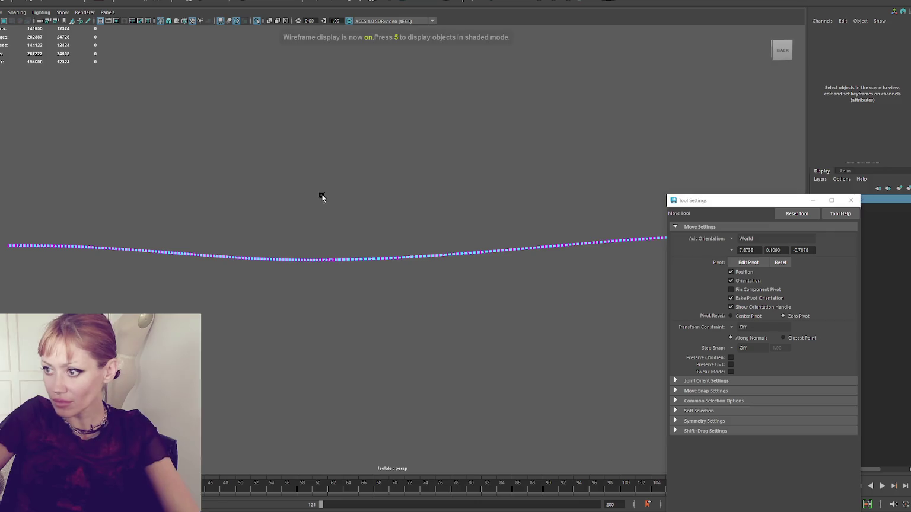
pyautogui.scroll(-2, 341, 206)
pyautogui.moveTo(101, 125); pyautogui.dragTo(744, 355)
pyautogui.scroll(5, 315, 173)
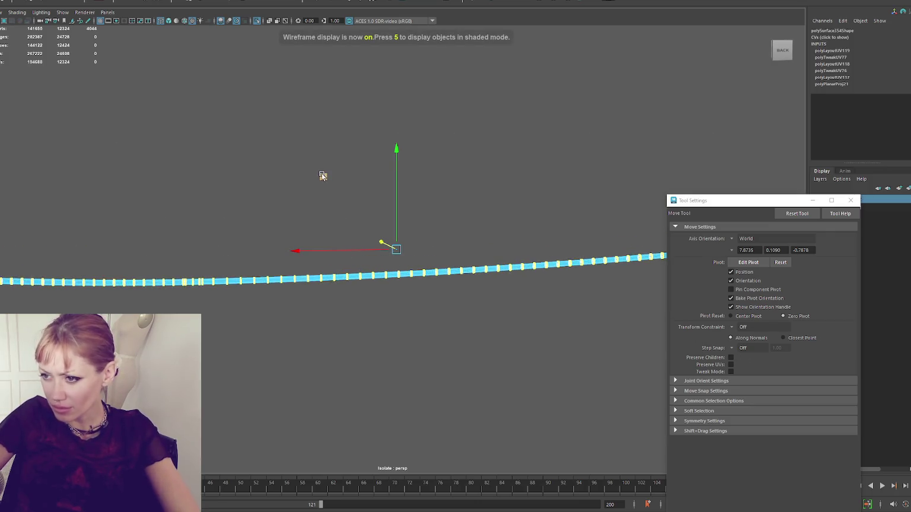
pyautogui.click(294, 169)
pyautogui.click(363, 260)
pyautogui.scroll(3, 295, 227)
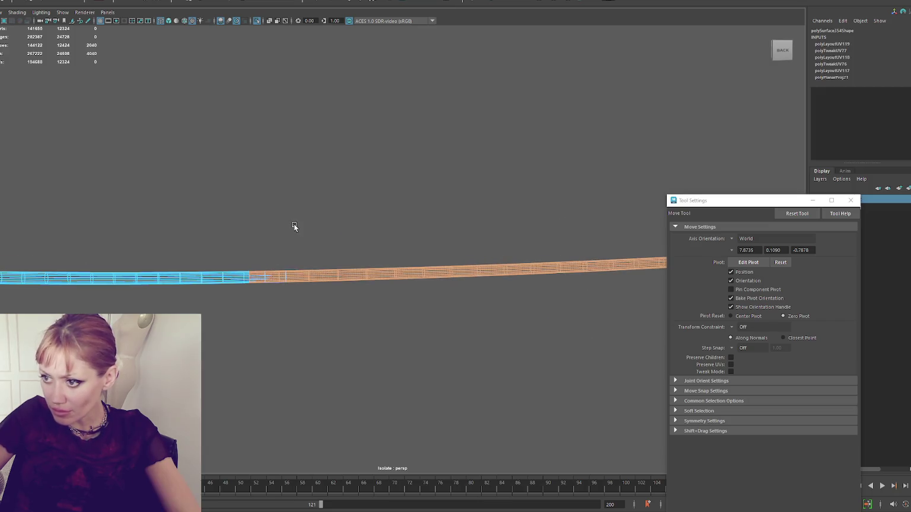
pyautogui.click(207, 262)
pyautogui.moveTo(207, 269); pyautogui.dragTo(206, 313)
pyautogui.click(187, 224)
pyautogui.moveTo(171, 269); pyautogui.dragTo(221, 316)
# Delete the face ring to open a gap, then select one open end's border edge loop
pyautogui.press('Delete')
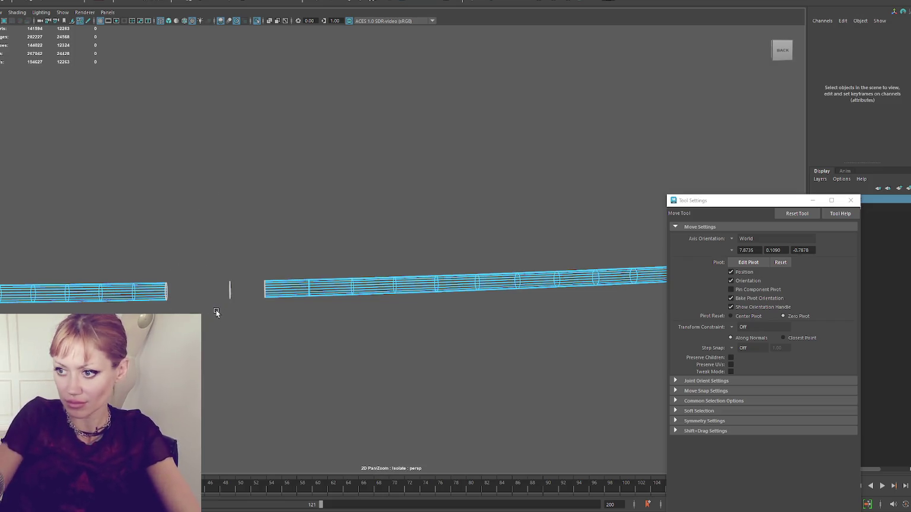
pyautogui.click(243, 315)
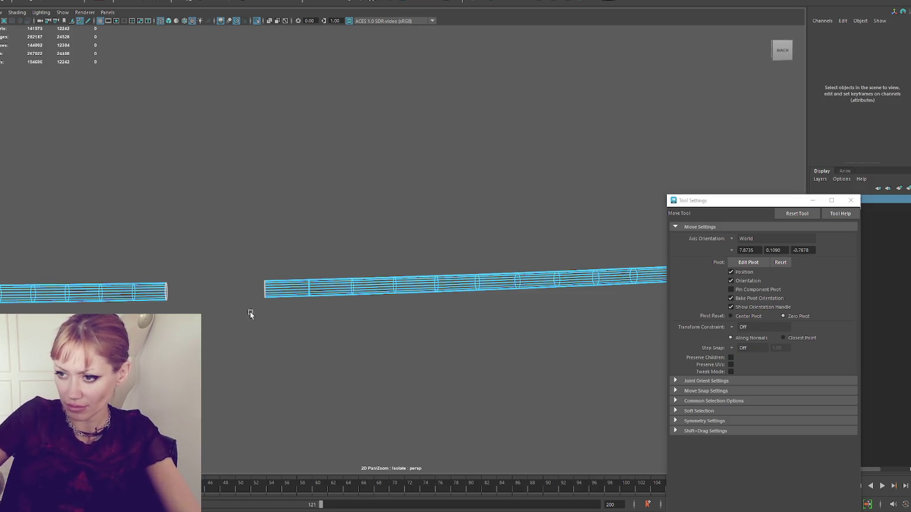
pyautogui.press('q')
pyautogui.doubleClick(265, 292)
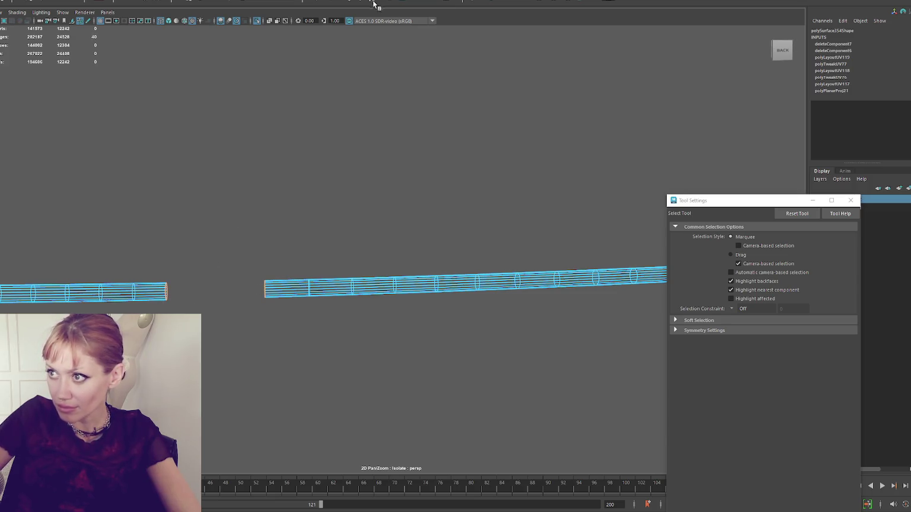
# Bridge the open tube ends and bring all the wires back into view
pyautogui.keyDown('shift'); pyautogui.rightClick(345, 166); pyautogui.keyUp('shift')
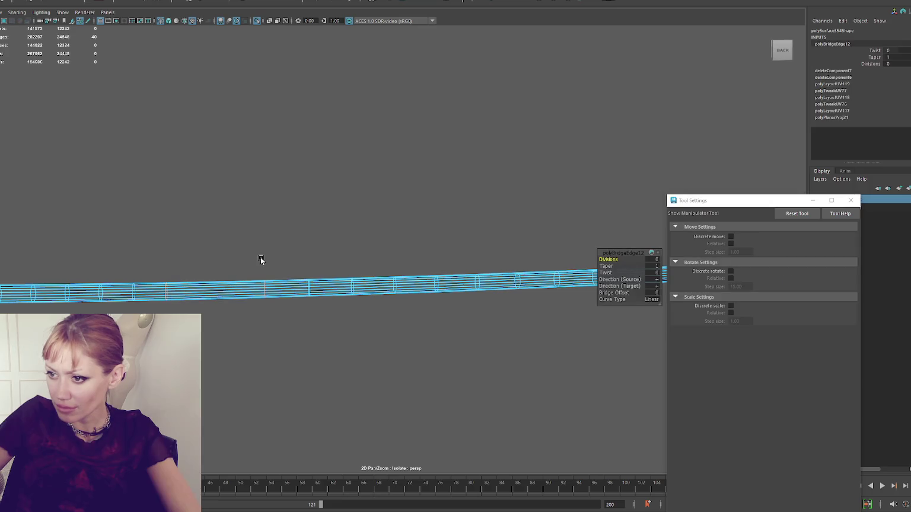
pyautogui.click(519, 3)
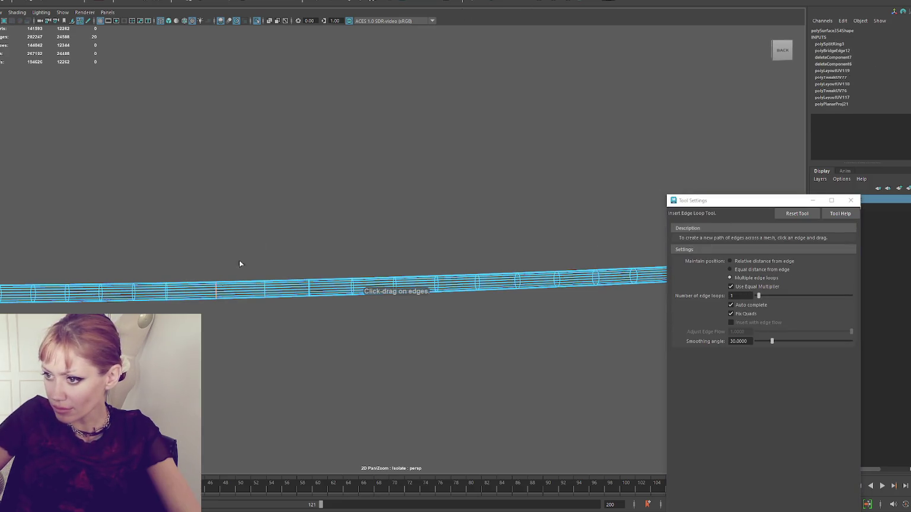
pyautogui.rightClick(295, 189)
pyautogui.click(335, 175)
pyautogui.hotkey('ctrl', '1')
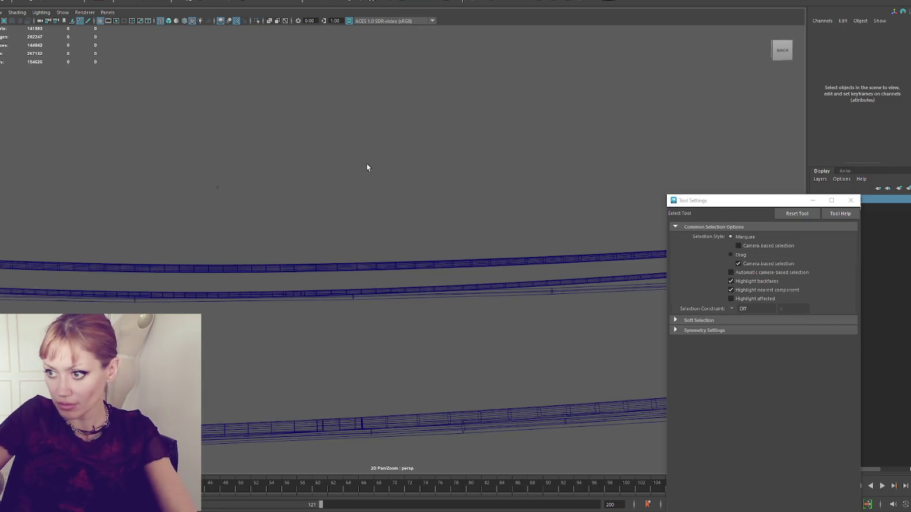
# Select another wire tube's faces, isolate it and frame it in wireframe
pyautogui.click(334, 293)
pyautogui.rightClick(368, 167)
pyautogui.click(369, 181)
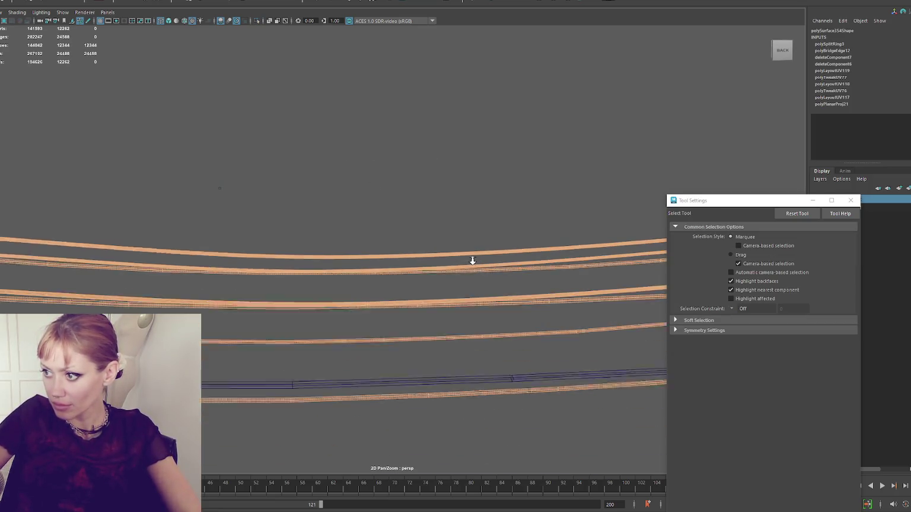
pyautogui.click(529, 260)
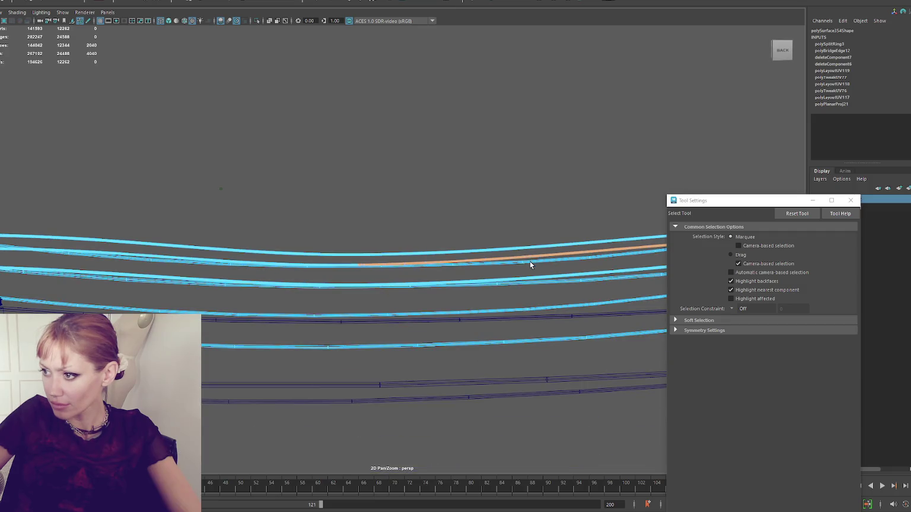
pyautogui.click(531, 276)
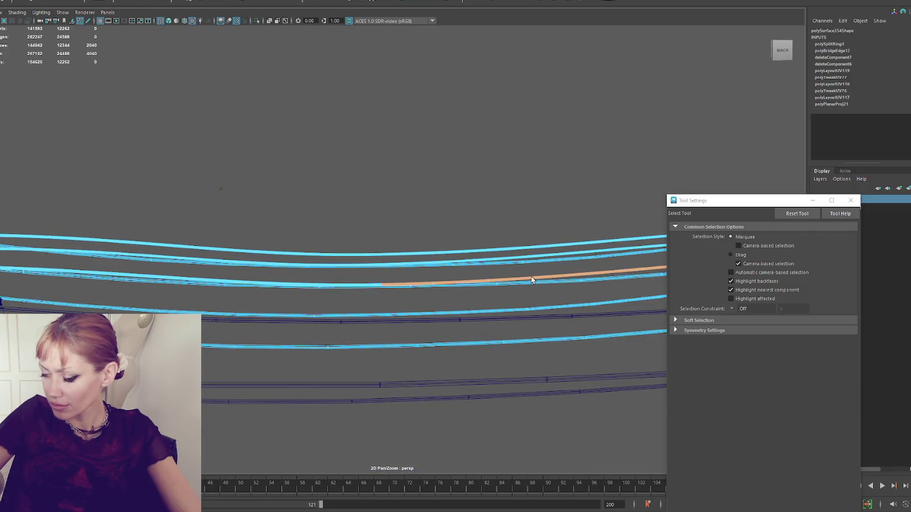
pyautogui.keyDown('shift'); pyautogui.click(369, 284); pyautogui.keyUp('shift')
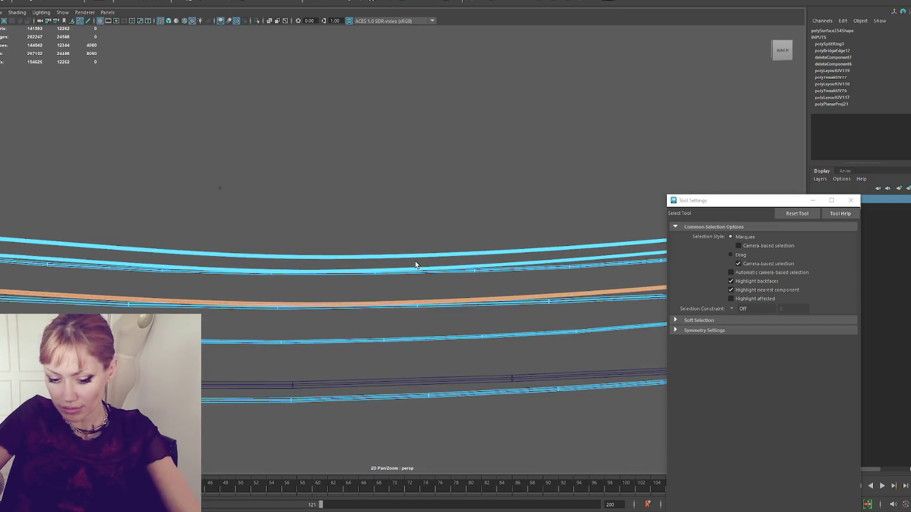
pyautogui.hotkey('ctrl', '1')
pyautogui.rightClick(412, 264)
pyautogui.click(386, 309)
pyautogui.press('4')
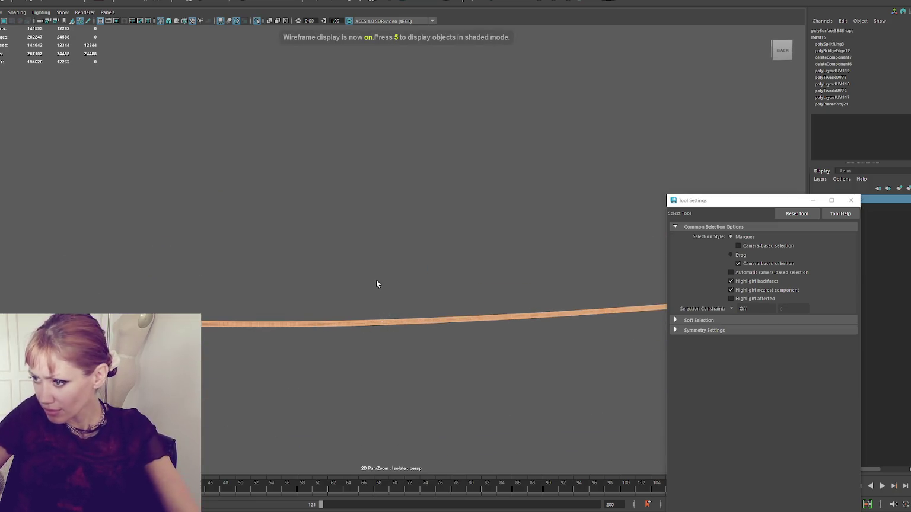
pyautogui.press('f')
# Delete a short run of mid-tube faces, bridge the gap and add two edge loops across it
pyautogui.moveTo(279, 209); pyautogui.dragTo(355, 306)
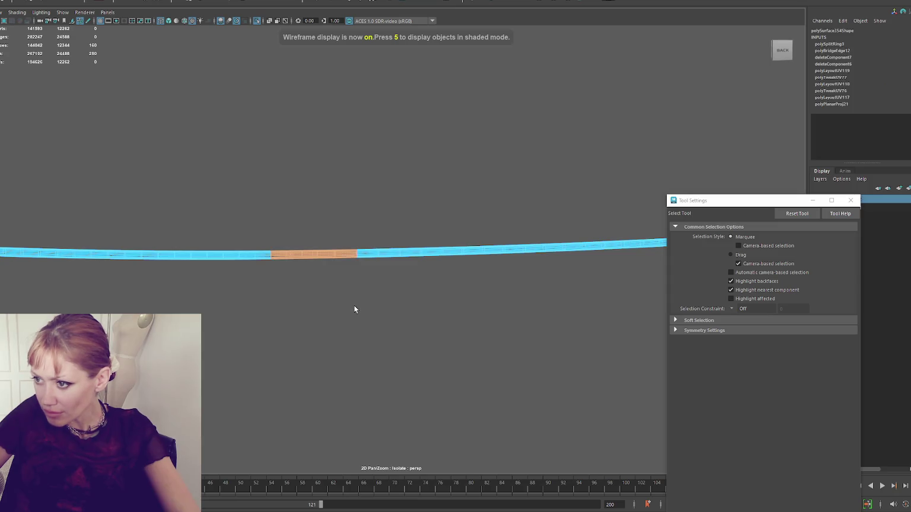
pyautogui.press('Delete')
pyautogui.press('6')
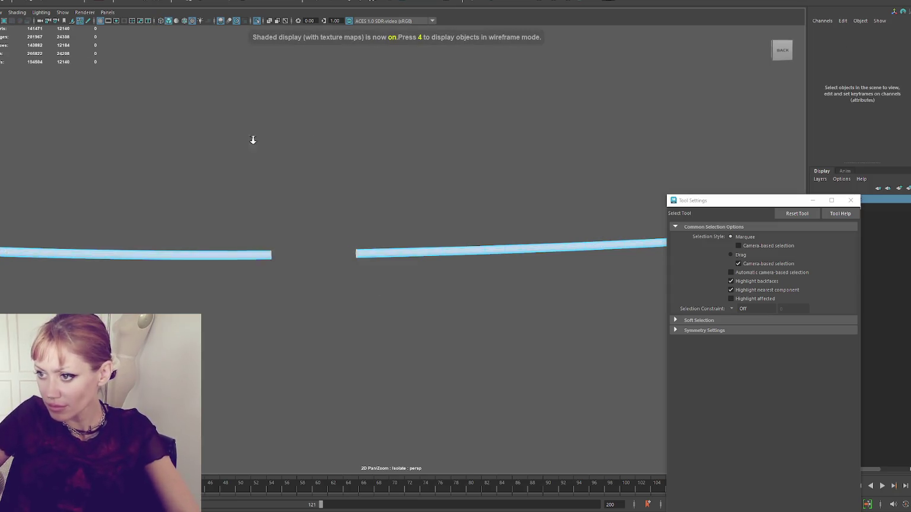
pyautogui.doubleClick(170, 261)
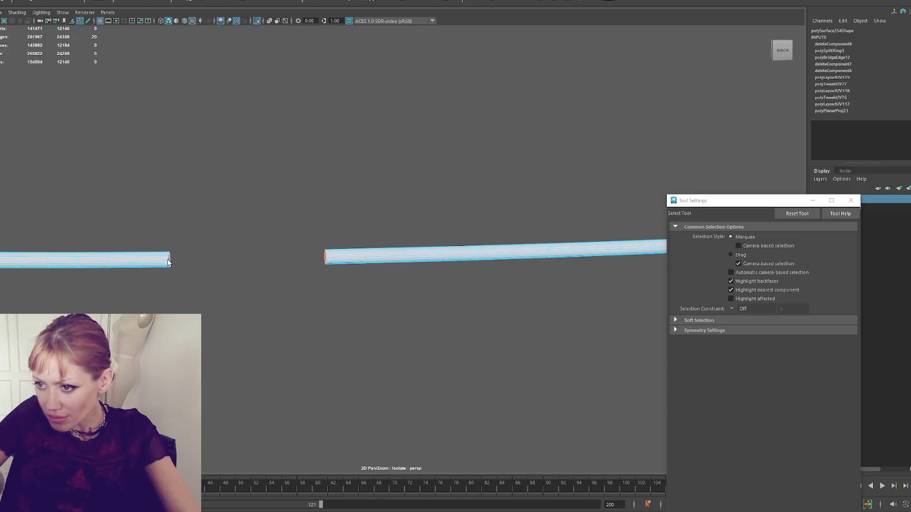
pyautogui.click(350, 2)
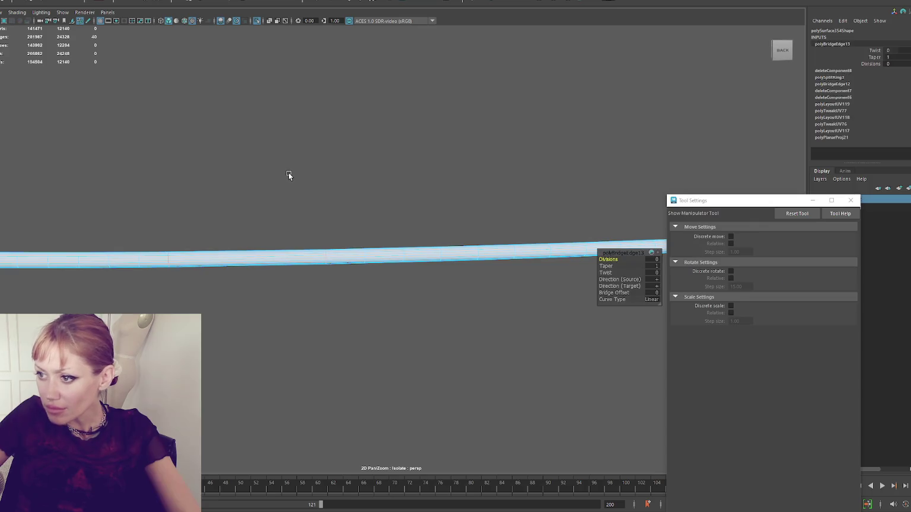
pyautogui.press('y')
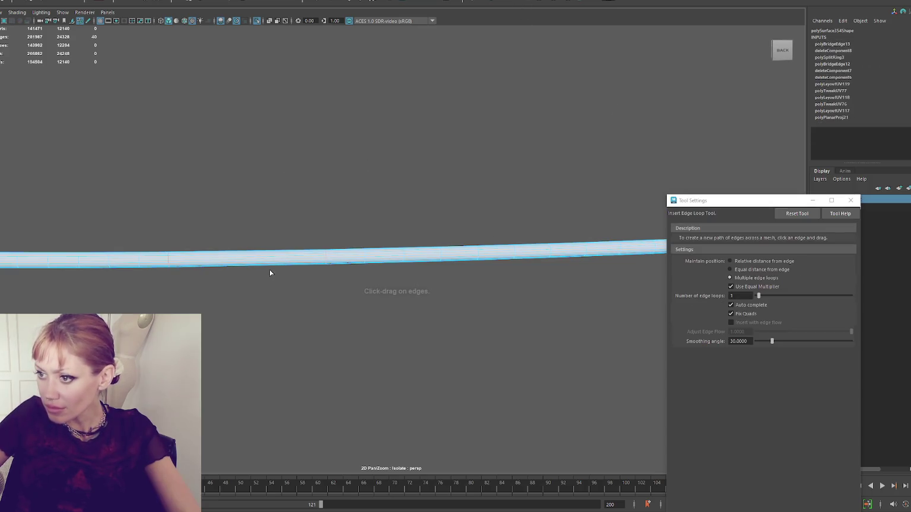
pyautogui.click(243, 263)
pyautogui.click(244, 262)
pyautogui.click(255, 262)
# Show all the wires again and select two of them in face mode
pyautogui.press('q')
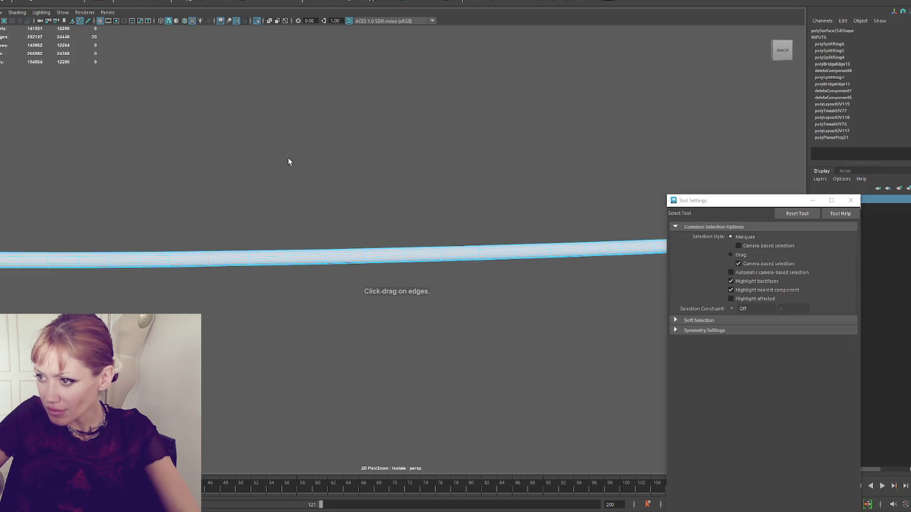
pyautogui.click(333, 123)
pyautogui.hotkey('ctrl', '1')
pyautogui.click(324, 262)
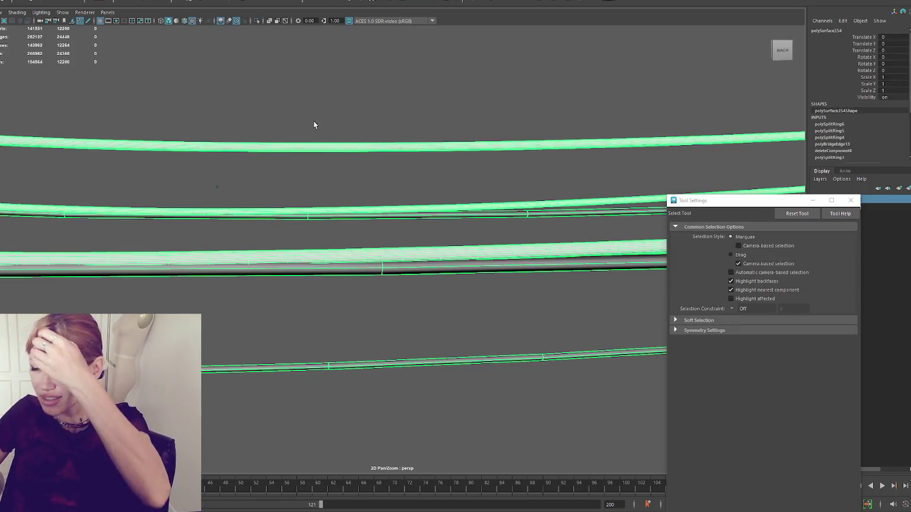
pyautogui.scroll(-3, 326, 121)
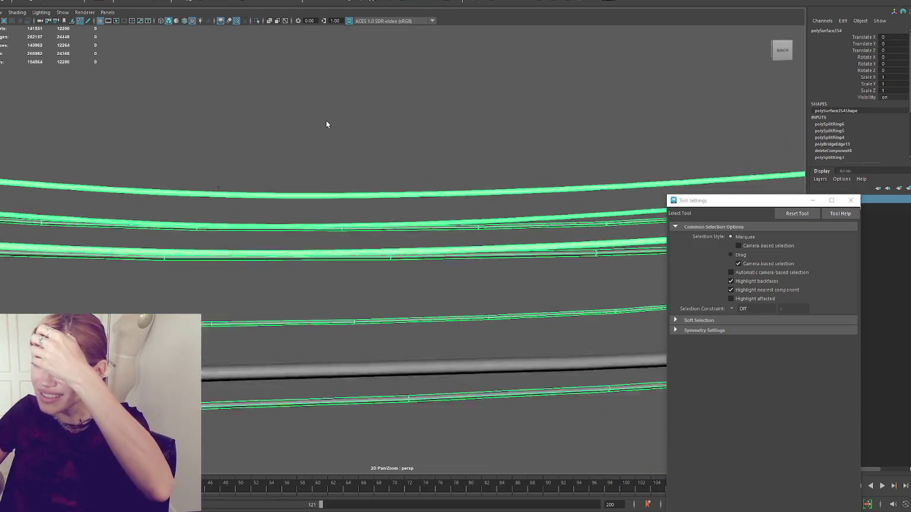
pyautogui.scroll(3, 326, 124)
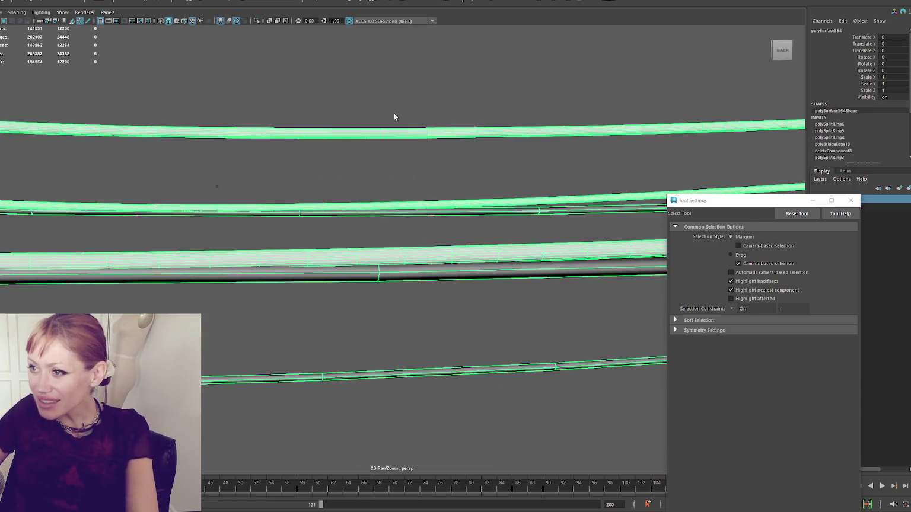
pyautogui.press('F11')
pyautogui.scroll(-5, 373, 200)
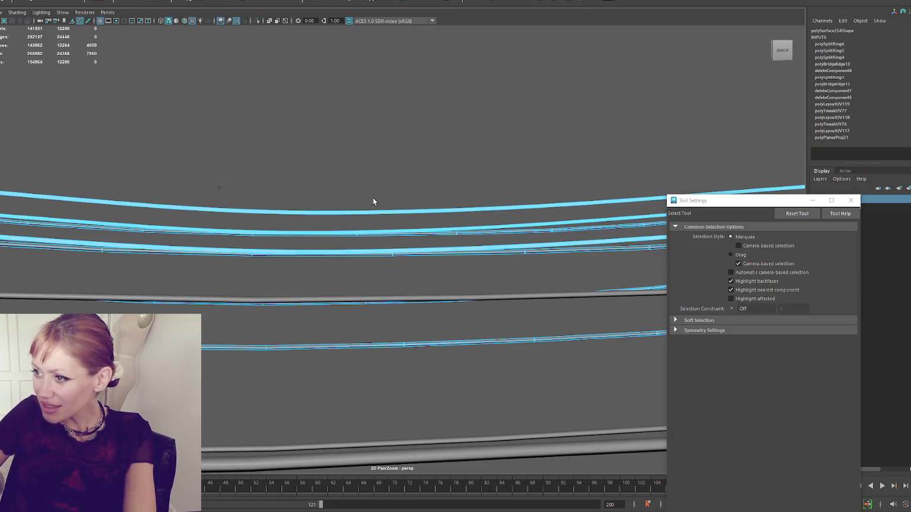
pyautogui.click(412, 305)
# Box-select the extra poles and their wire and move them off to the right
pyautogui.moveTo(412, 305); pyautogui.dragTo(359, 228)
pyautogui.click(417, 148)
pyautogui.moveTo(417, 148); pyautogui.dragTo(408, 174)
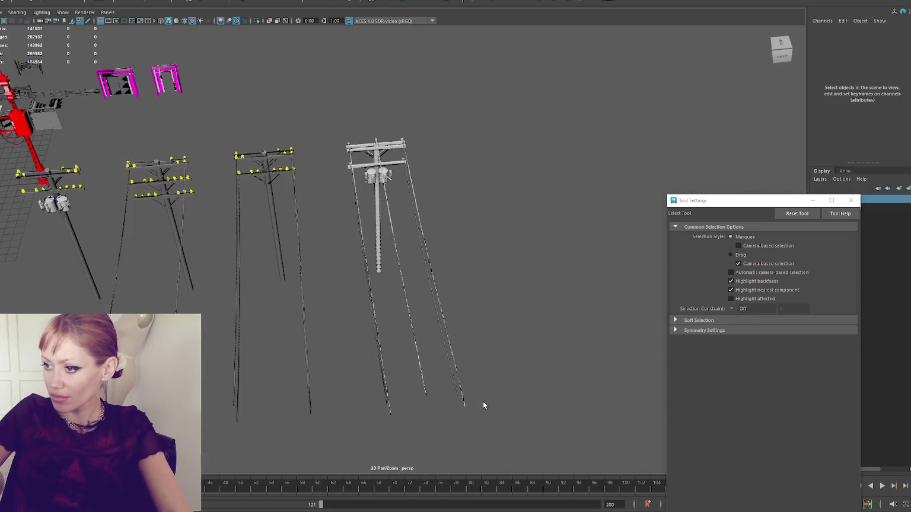
pyautogui.moveTo(483, 402); pyautogui.dragTo(483, 402)
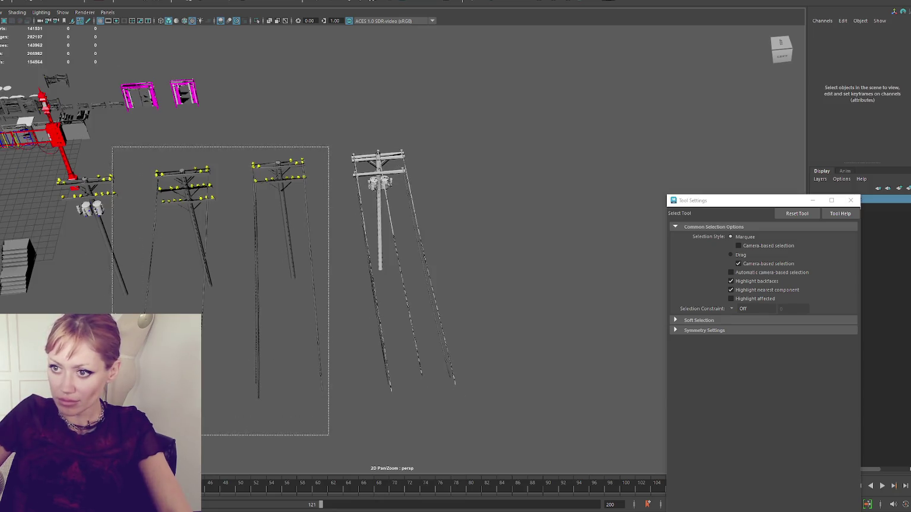
pyautogui.moveTo(115, 435); pyautogui.dragTo(89, 436)
pyautogui.press('w')
pyautogui.moveTo(324, 161); pyautogui.dragTo(742, 136)
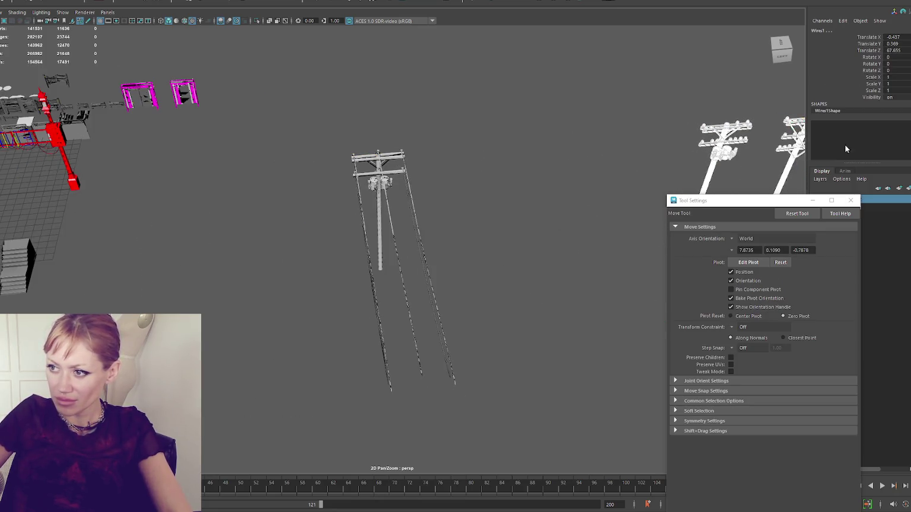
pyautogui.click(433, 200)
pyautogui.scroll(5, 433, 201)
# Delete the four duplicate upper wires on the remaining pole
pyautogui.moveTo(433, 203)
pyautogui.mouseDown()
pyautogui.moveTo(478, 220)
pyautogui.moveTo(447, 193)
pyautogui.moveTo(366, 198)
pyautogui.moveTo(366, 179)
pyautogui.moveTo(339, 177)
pyautogui.mouseUp()
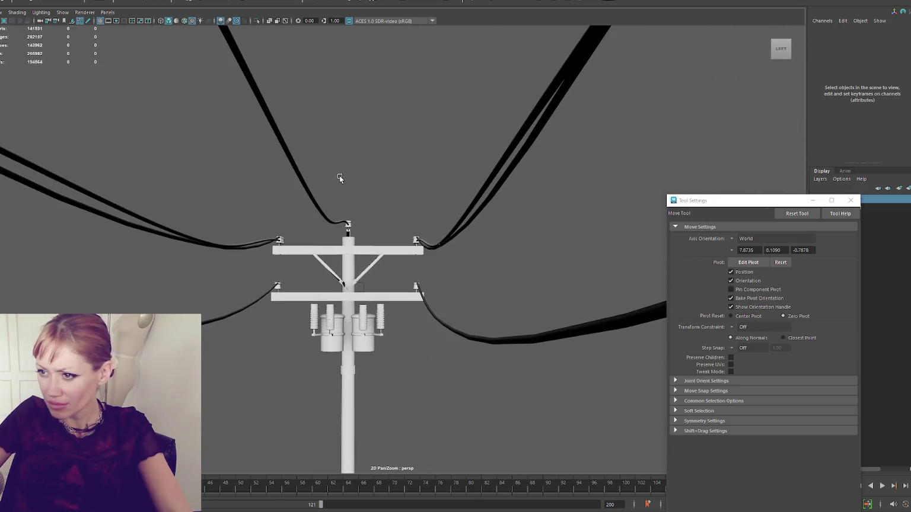
pyautogui.click(335, 221)
pyautogui.rightClick(335, 221)
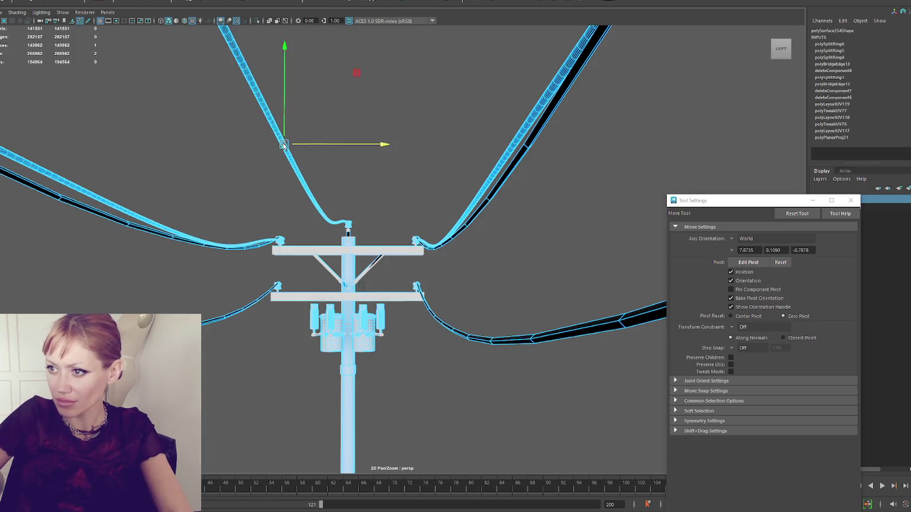
pyautogui.press('Delete')
pyautogui.click(238, 245)
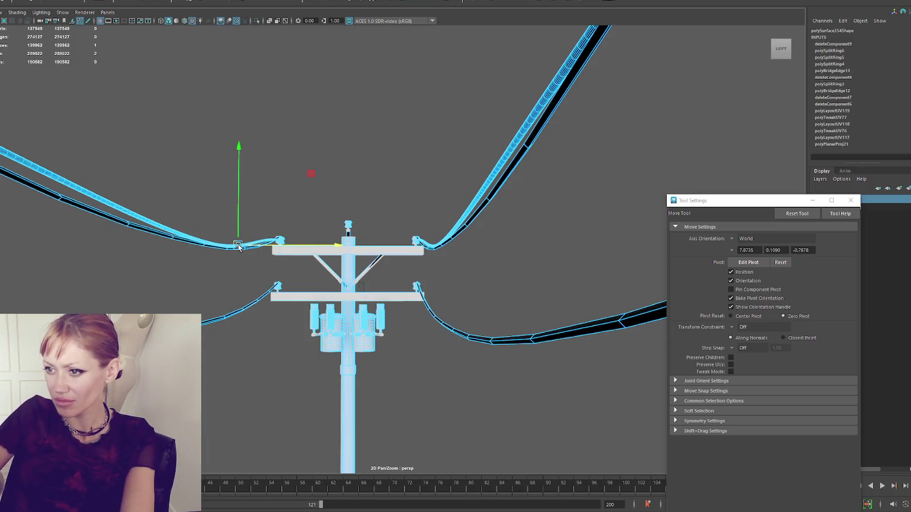
pyautogui.press('Delete')
pyautogui.click(466, 217)
pyautogui.press('Delete')
pyautogui.click(436, 245)
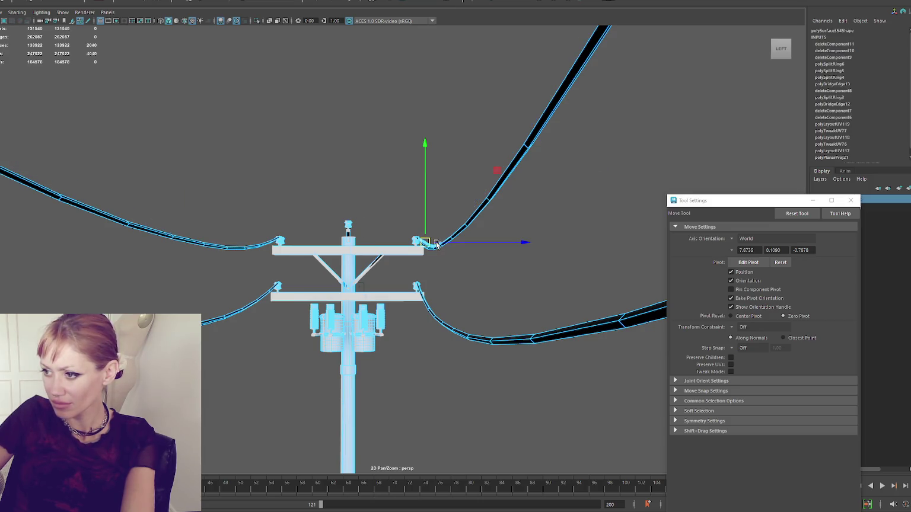
pyautogui.press('Delete')
pyautogui.scroll(-3, 439, 196)
pyautogui.scroll(4, 439, 196)
# Duplicate a wire (polySurface355), shifting the copy to Translate Y 0.508, Z -2.528
pyautogui.rightClick(348, 162)
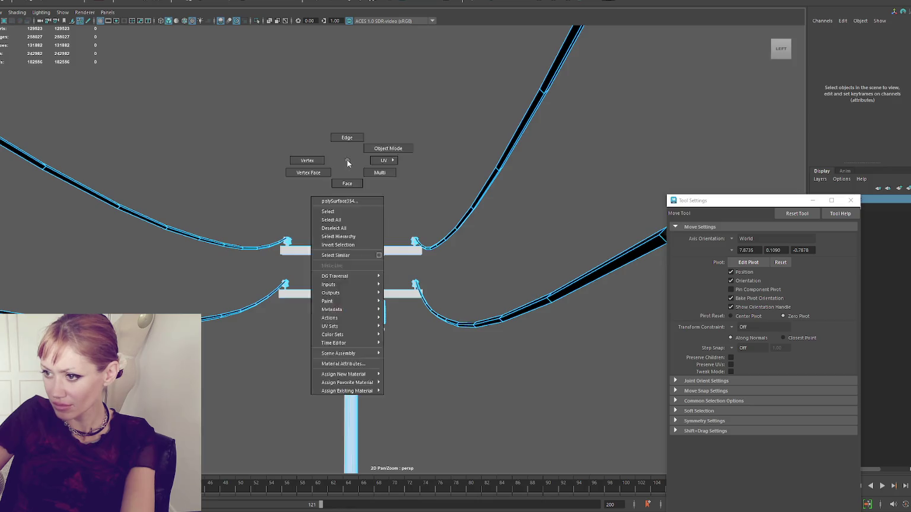
pyautogui.click(441, 239)
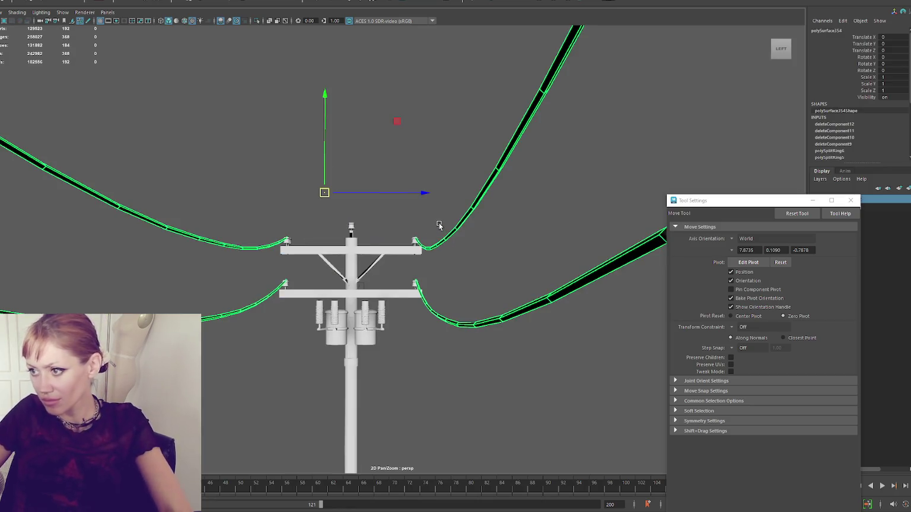
pyautogui.moveTo(428, 200); pyautogui.dragTo(309, 190)
pyautogui.moveTo(203, 97); pyautogui.dragTo(210, 70)
pyautogui.press('F11')
pyautogui.click(172, 276)
pyautogui.rightClick(372, 153)
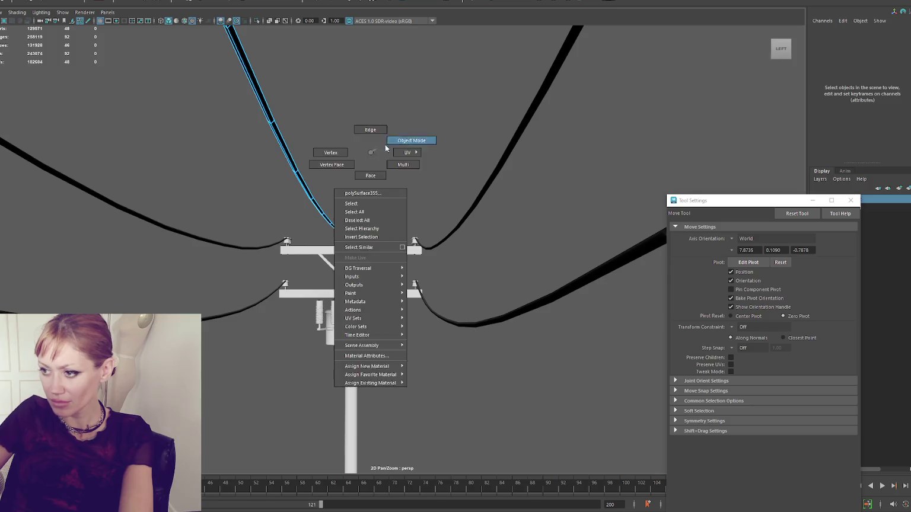
# Select the wire object and lower it very slightly
pyautogui.click(411, 141)
pyautogui.moveTo(396, 128)
pyautogui.mouseDown()
pyautogui.moveTo(451, 185)
pyautogui.moveTo(460, 175)
pyautogui.moveTo(519, 170)
pyautogui.mouseUp()
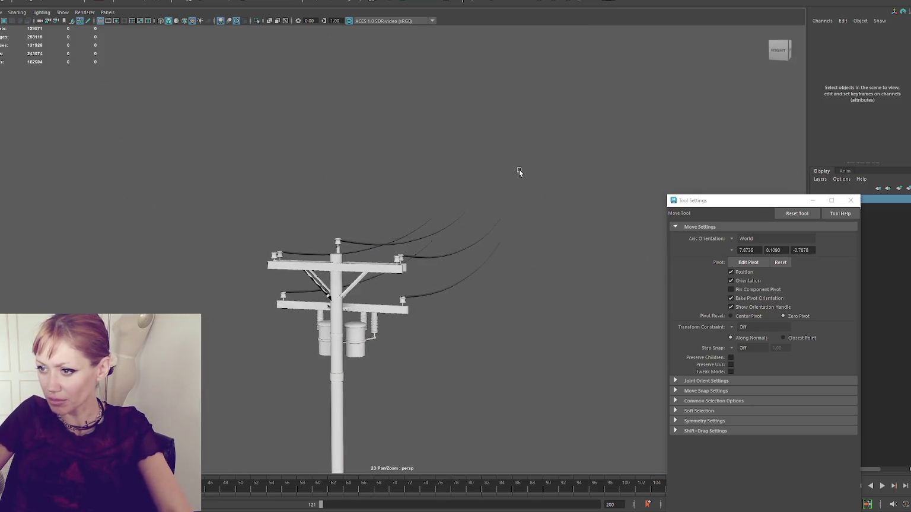
pyautogui.scroll(4, 516, 170)
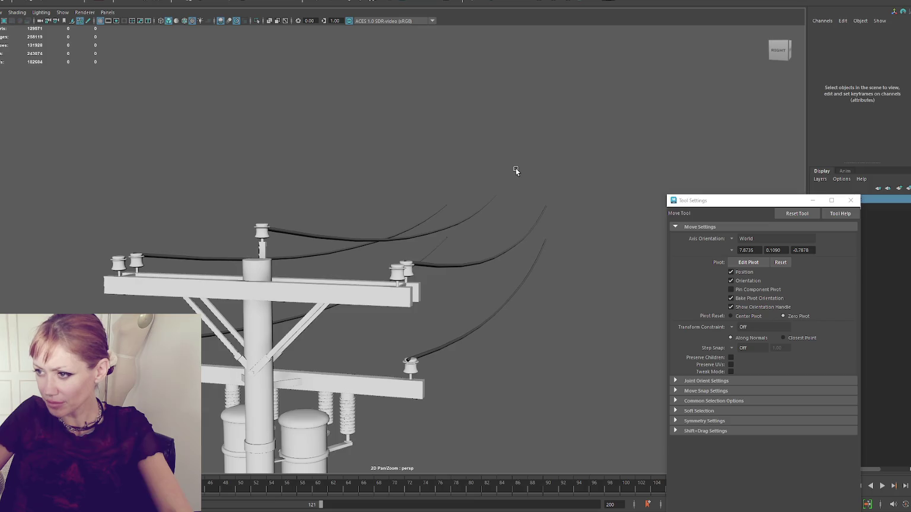
pyautogui.click(452, 345)
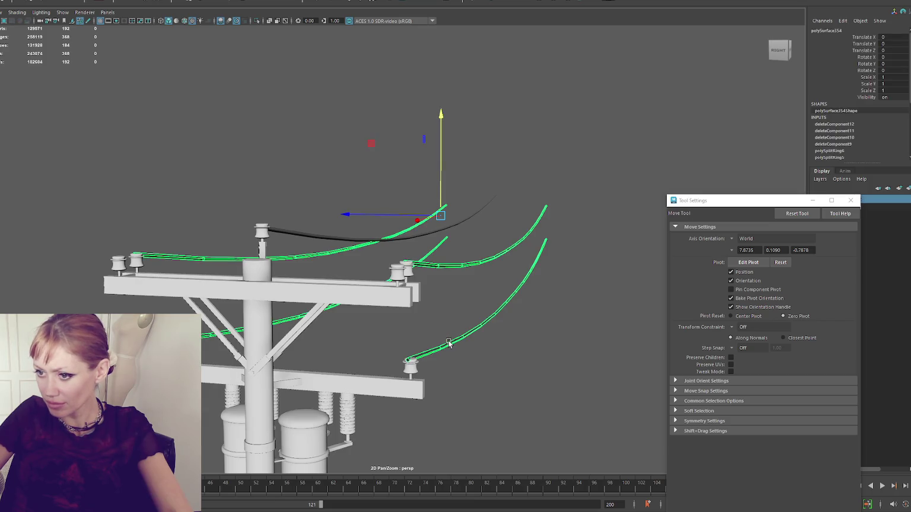
pyautogui.click(473, 222)
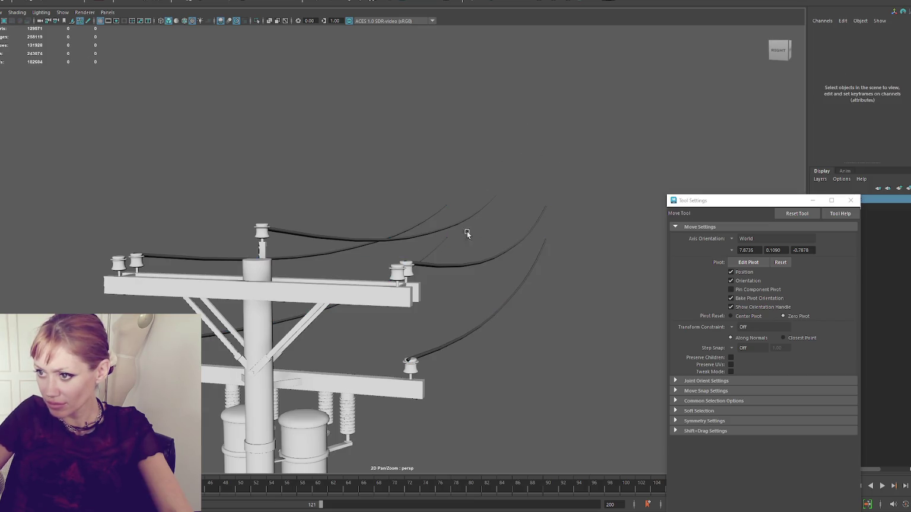
pyautogui.click(455, 267)
pyautogui.moveTo(440, 195)
pyautogui.mouseDown()
pyautogui.moveTo(431, 211)
pyautogui.moveTo(366, 225)
pyautogui.moveTo(242, 214)
pyautogui.moveTo(447, 216)
pyautogui.mouseUp()
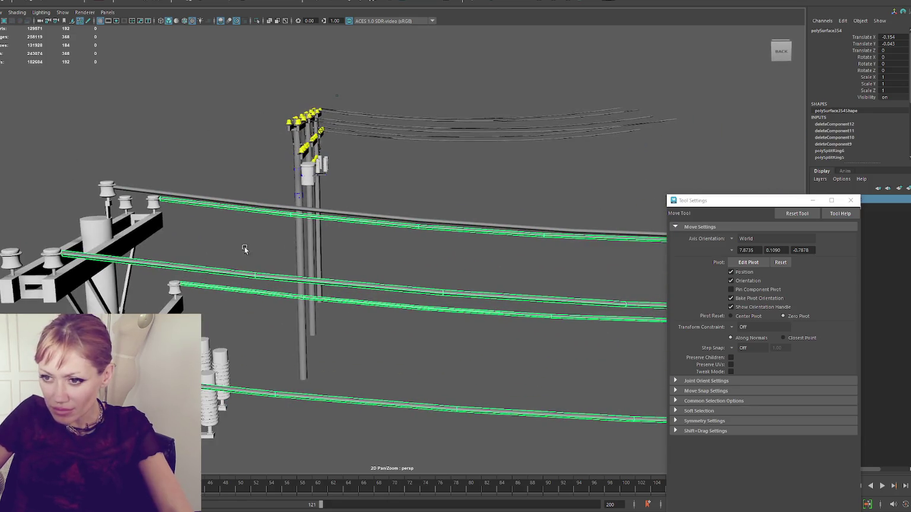
# Inspect the wires along their length toward the far poles and the crossarm
pyautogui.moveTo(250, 248); pyautogui.dragTo(284, 232)
pyautogui.moveTo(453, 190)
pyautogui.mouseDown()
pyautogui.moveTo(468, 190)
pyautogui.moveTo(283, 219)
pyautogui.moveTo(474, 218)
pyautogui.moveTo(428, 231)
pyautogui.mouseUp()
pyautogui.hotkey('ctrl', 'F11')
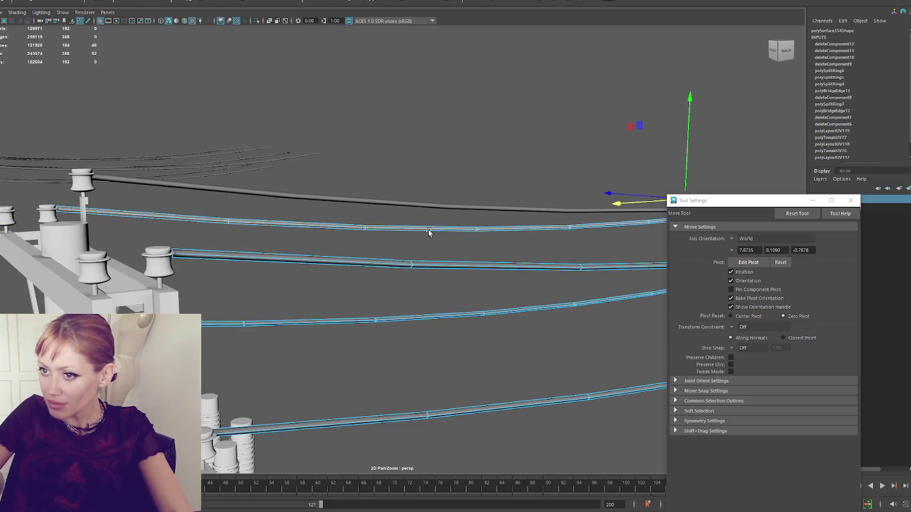
pyautogui.moveTo(616, 206)
pyautogui.mouseDown()
pyautogui.moveTo(737, 160)
pyautogui.moveTo(656, 164)
pyautogui.moveTo(673, 183)
pyautogui.moveTo(677, 161)
pyautogui.moveTo(692, 159)
pyautogui.mouseUp()
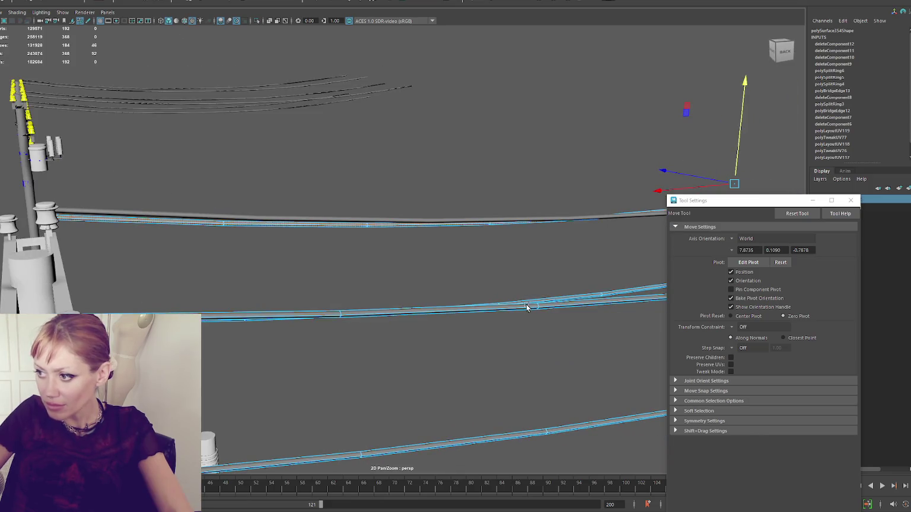
pyautogui.moveTo(647, 199)
pyautogui.mouseDown()
pyautogui.moveTo(629, 198)
pyautogui.moveTo(749, 171)
pyautogui.moveTo(572, 177)
pyautogui.moveTo(665, 162)
pyautogui.moveTo(507, 344)
pyautogui.moveTo(525, 340)
pyautogui.moveTo(403, 305)
pyautogui.moveTo(484, 305)
pyautogui.moveTo(308, 292)
pyautogui.moveTo(356, 301)
pyautogui.moveTo(191, 300)
pyautogui.moveTo(178, 198)
pyautogui.moveTo(247, 218)
pyautogui.moveTo(348, 230)
pyautogui.moveTo(273, 232)
pyautogui.moveTo(119, 211)
pyautogui.mouseUp()
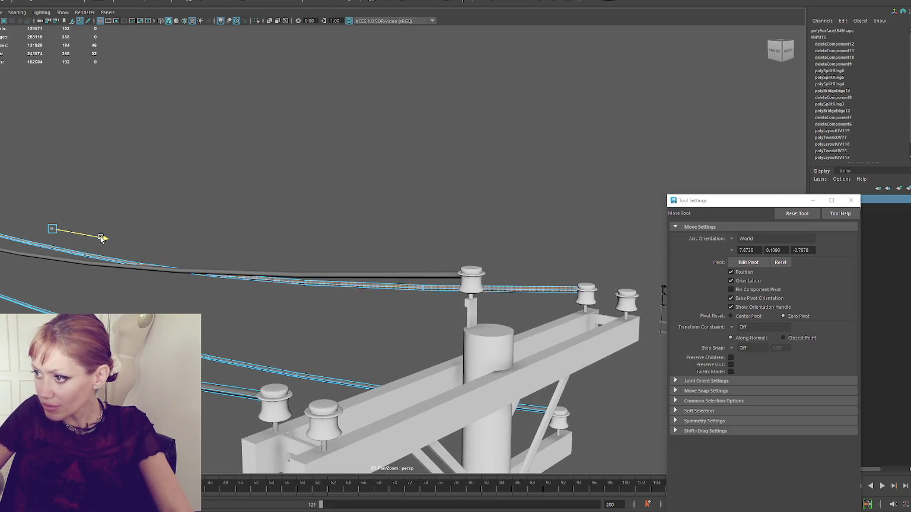
pyautogui.press('F8')
pyautogui.moveTo(101, 237)
pyautogui.mouseDown()
pyautogui.moveTo(221, 245)
pyautogui.moveTo(136, 244)
pyautogui.moveTo(332, 178)
pyautogui.moveTo(255, 181)
pyautogui.moveTo(236, 109)
pyautogui.mouseUp()
# Combine the selected wire strands into one object with Mesh > Combine
pyautogui.click(350, 197)
pyautogui.moveTo(349, 198); pyautogui.dragTo(422, 86)
pyautogui.moveTo(423, 85); pyautogui.dragTo(444, 148)
pyautogui.click(17, 2)
pyautogui.click(416, 297)
pyautogui.moveTo(415, 297); pyautogui.dragTo(356, 267)
# Select the pole and frame the view on it
pyautogui.click(190, 165)
pyautogui.click(146, 126)
pyautogui.click(133, 282)
pyautogui.press('f')
pyautogui.scroll(5, 360, 213)
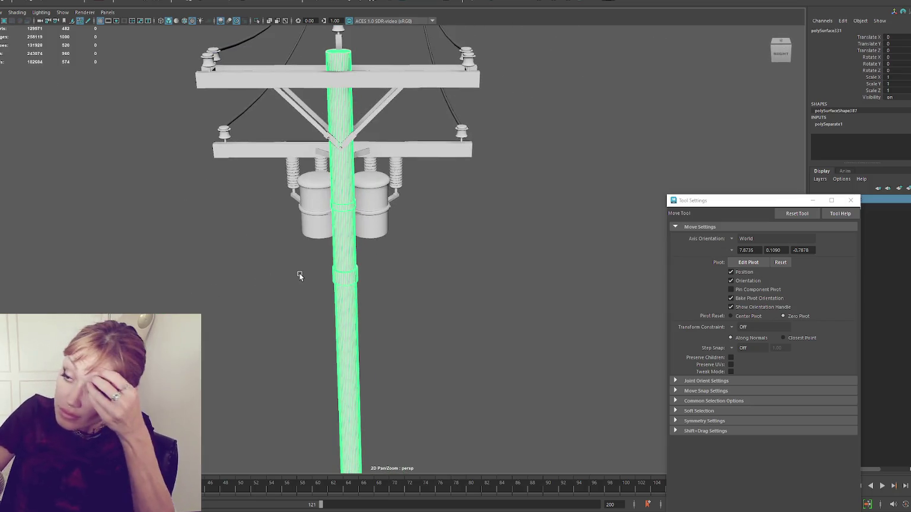
# Clear the transformer selection and frame the view on the third pole
pyautogui.click(315, 202)
pyautogui.rightClick(65, 197)
pyautogui.click(102, 166)
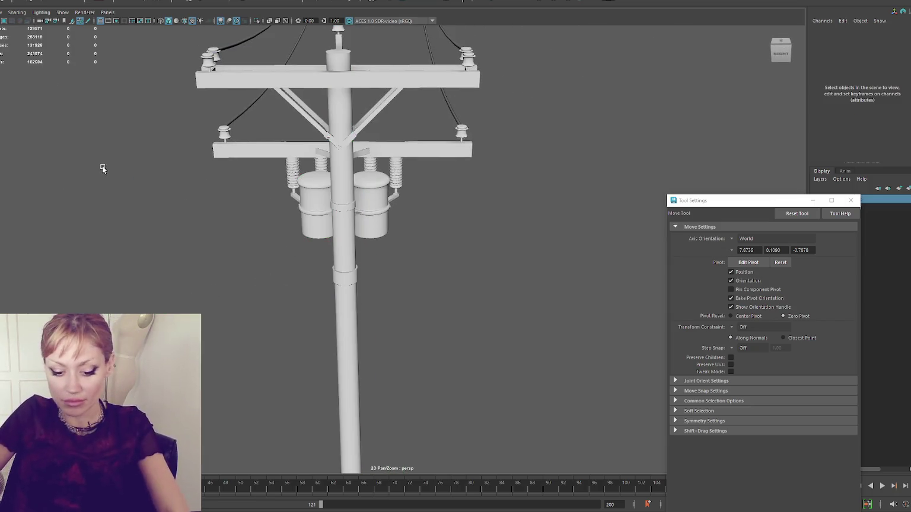
pyautogui.scroll(-5, 329, 249)
pyautogui.moveTo(471, 229)
pyautogui.mouseDown()
pyautogui.moveTo(356, 236)
pyautogui.moveTo(392, 241)
pyautogui.moveTo(370, 200)
pyautogui.mouseUp()
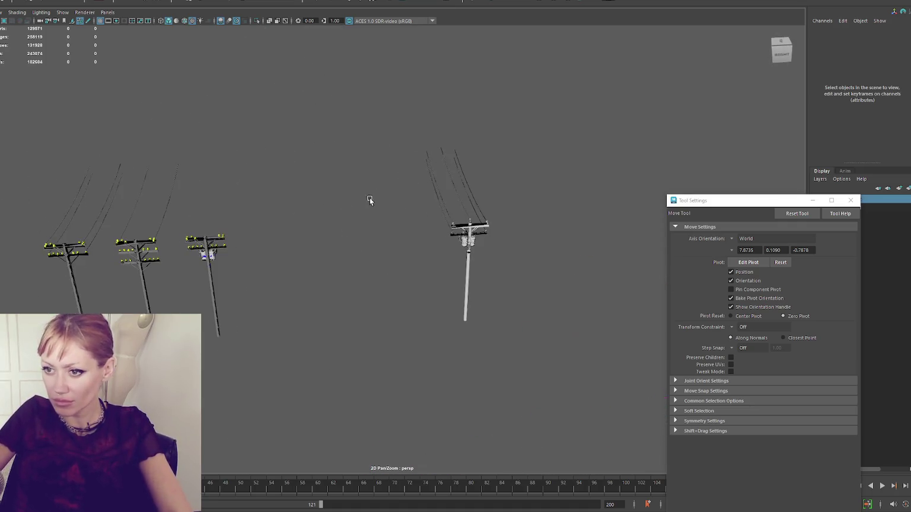
pyautogui.click(211, 260)
pyautogui.press('f')
pyautogui.scroll(3, 293, 241)
pyautogui.moveTo(374, 159)
pyautogui.mouseDown()
pyautogui.moveTo(303, 230)
pyautogui.moveTo(412, 244)
pyautogui.moveTo(156, 288)
pyautogui.mouseUp()
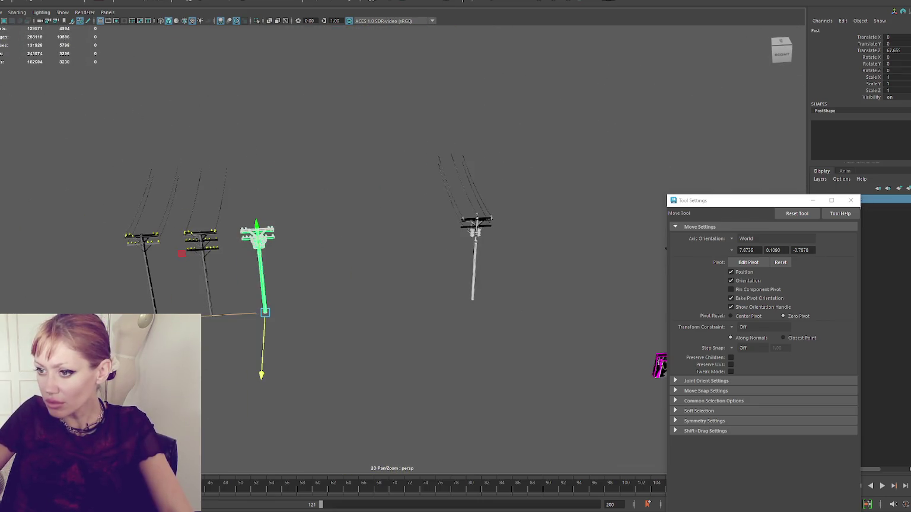
# Move the copied pole Post2 along the line to Translate Z 67.655
pyautogui.moveTo(262, 374)
pyautogui.mouseDown()
pyautogui.moveTo(323, 309)
pyautogui.moveTo(379, 309)
pyautogui.mouseUp()
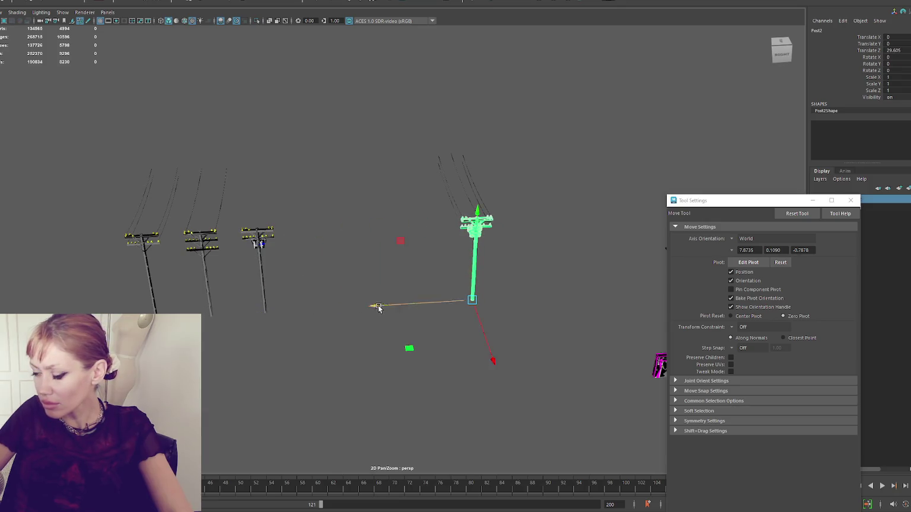
pyautogui.press('f')
pyautogui.scroll(-3, 542, 204)
pyautogui.moveTo(466, 260); pyautogui.dragTo(321, 260)
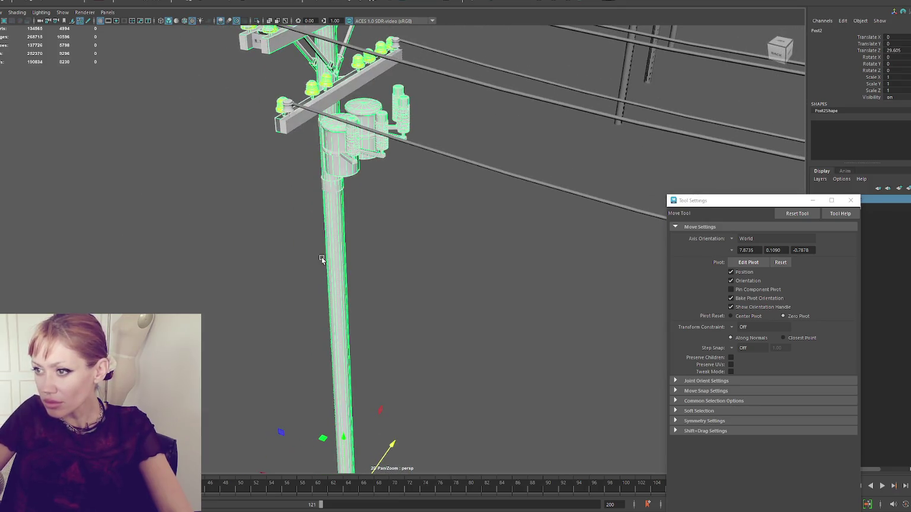
# Marquee-select all the pole's parts and combine them into one object
pyautogui.click(321, 259)
pyautogui.scroll(-5, 381, 256)
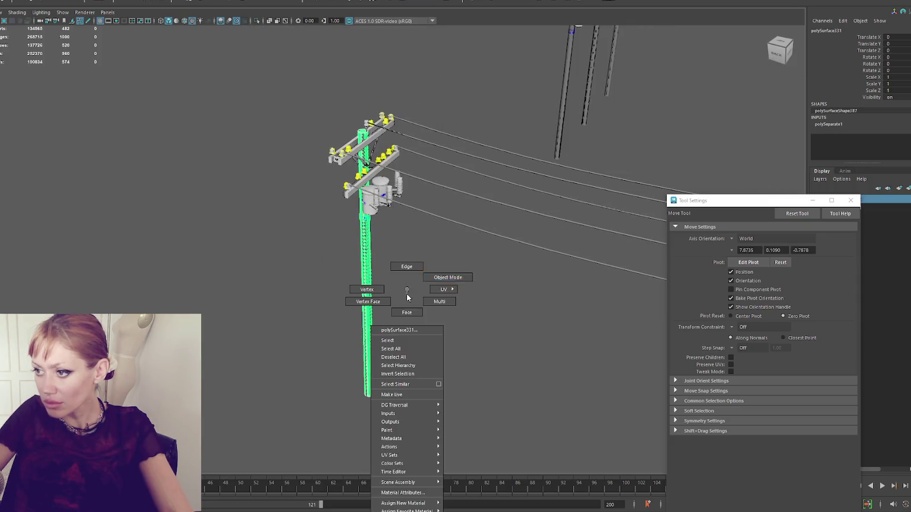
pyautogui.press('Up')
pyautogui.press('Right')
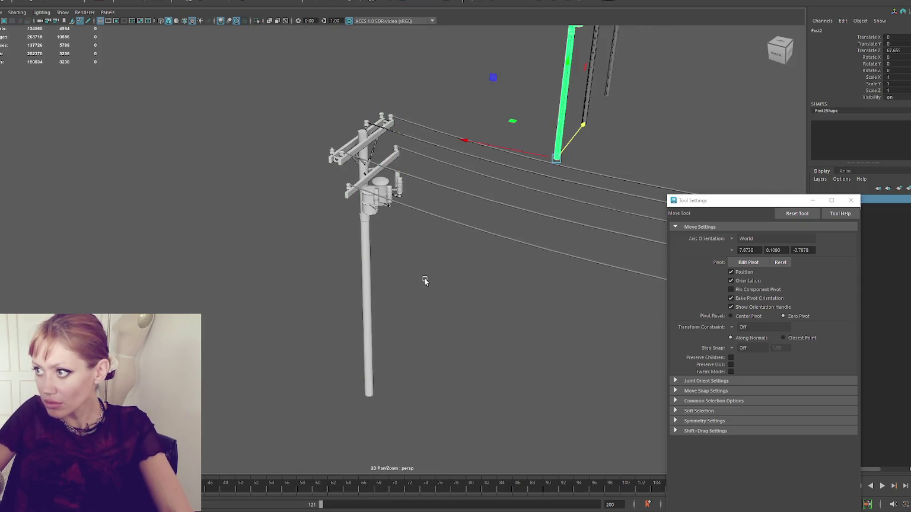
pyautogui.click(372, 266)
pyautogui.moveTo(334, 253); pyautogui.dragTo(336, 319)
pyautogui.press('q')
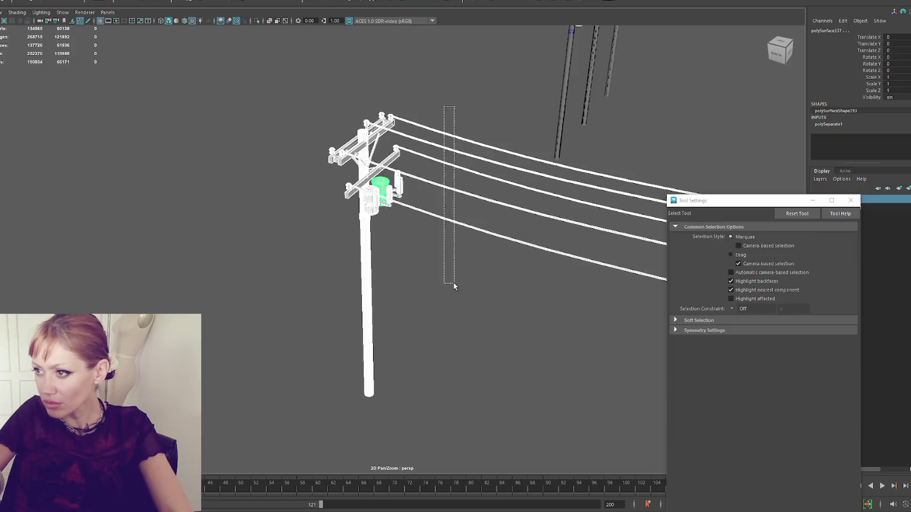
pyautogui.press('Escape')
pyautogui.hotkey('ctrl', 'g')
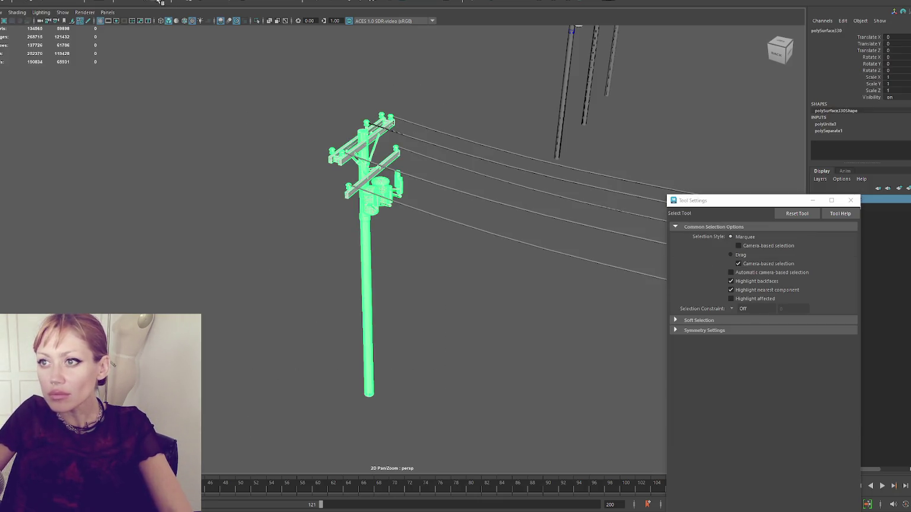
pyautogui.moveTo(374, 130); pyautogui.dragTo(282, 215)
pyautogui.click(520, 137)
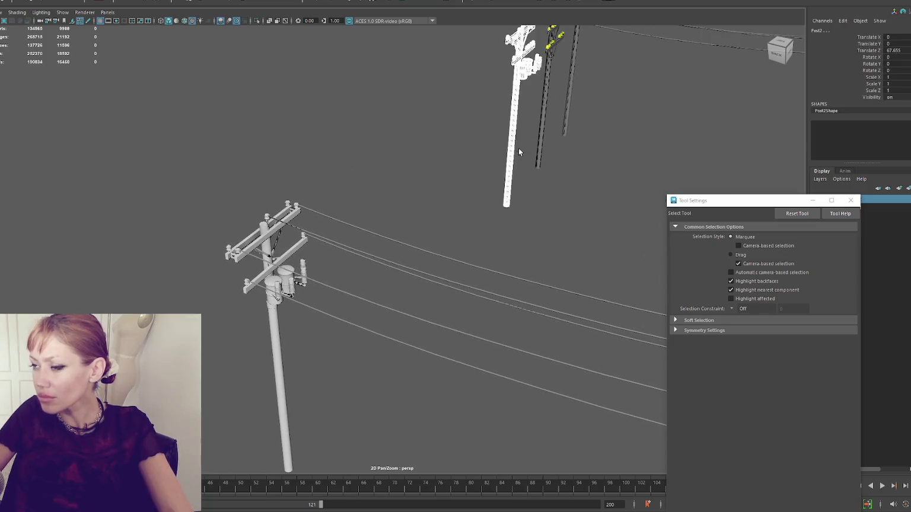
# Bring the distant pole Post3 closer along the line to Translate Z 29.575
pyautogui.press('w')
pyautogui.moveTo(528, 158)
pyautogui.mouseDown()
pyautogui.moveTo(344, 342)
pyautogui.moveTo(289, 370)
pyautogui.moveTo(460, 221)
pyautogui.mouseUp()
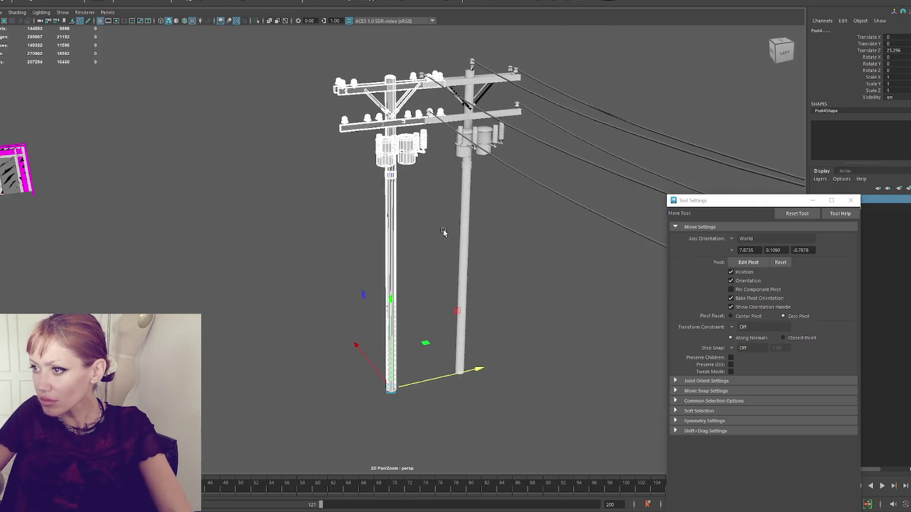
pyautogui.click(460, 221)
pyautogui.click(386, 259)
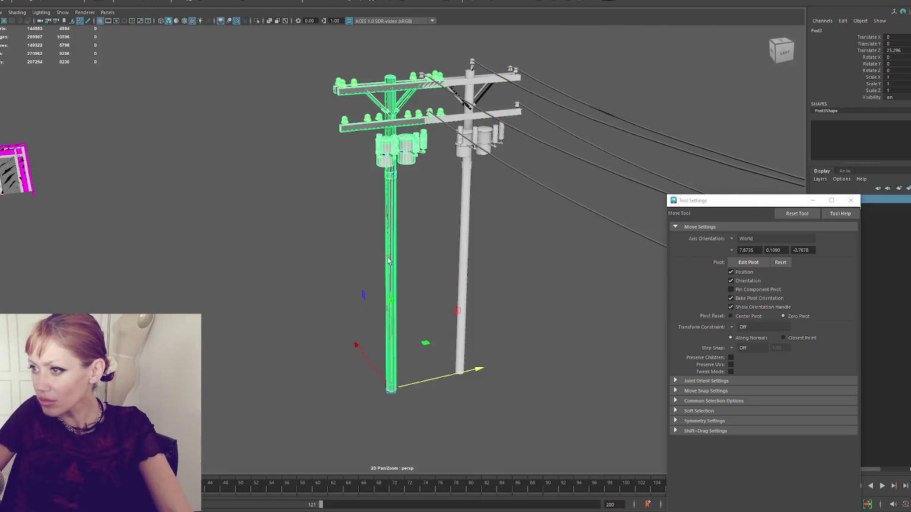
pyautogui.scroll(5, 446, 245)
pyautogui.click(534, 220)
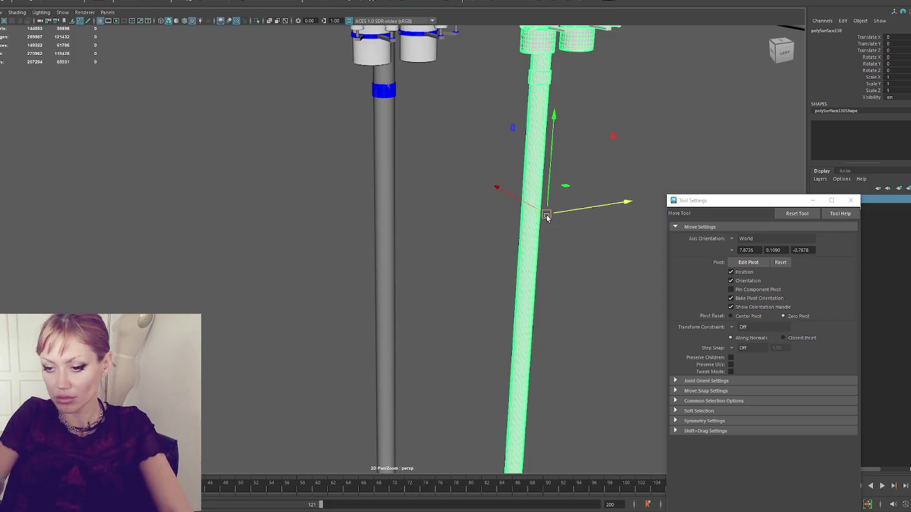
pyautogui.moveTo(547, 217); pyautogui.dragTo(478, 194)
pyautogui.click(391, 177)
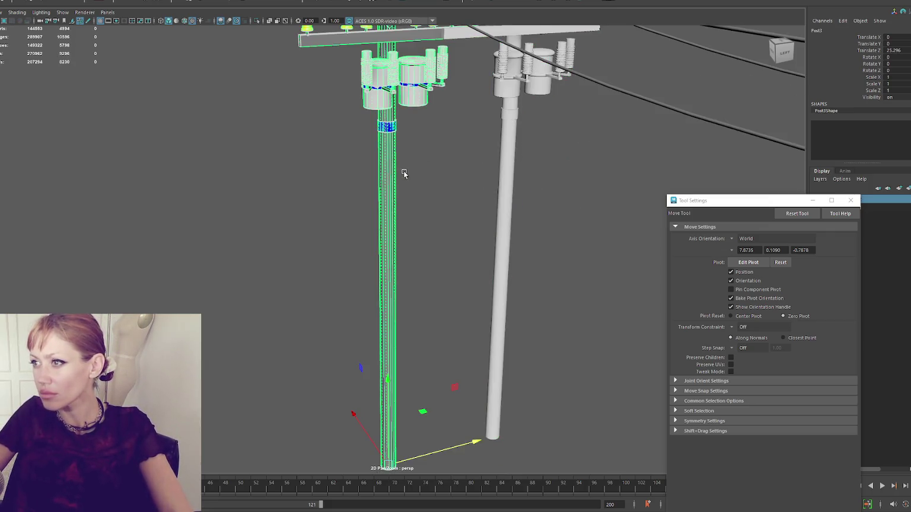
pyautogui.moveTo(493, 426)
pyautogui.mouseDown()
pyautogui.moveTo(498, 433)
pyautogui.moveTo(572, 414)
pyautogui.mouseUp()
# Delete the extra Post4 duplicate pole, undoing trial nudges of the remaining pole
pyautogui.click(402, 287)
pyautogui.click(382, 272)
pyautogui.press('Delete')
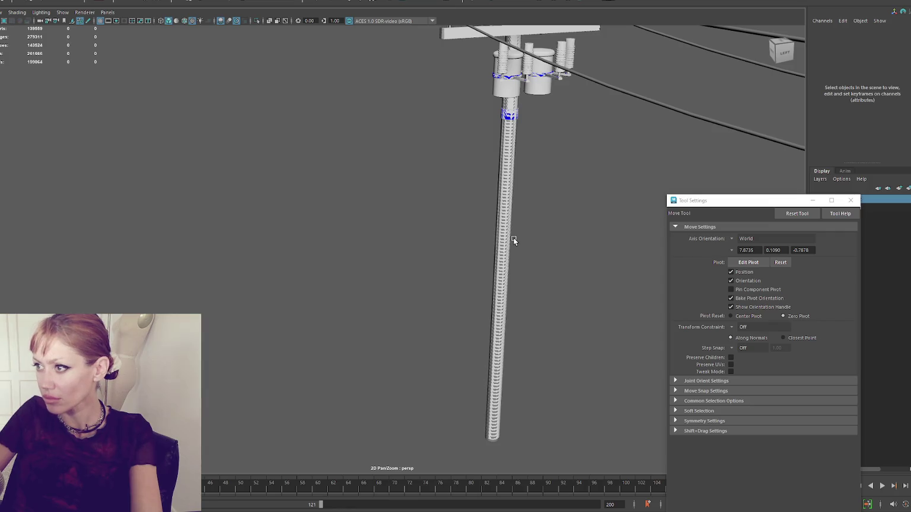
pyautogui.click(509, 237)
pyautogui.click(505, 235)
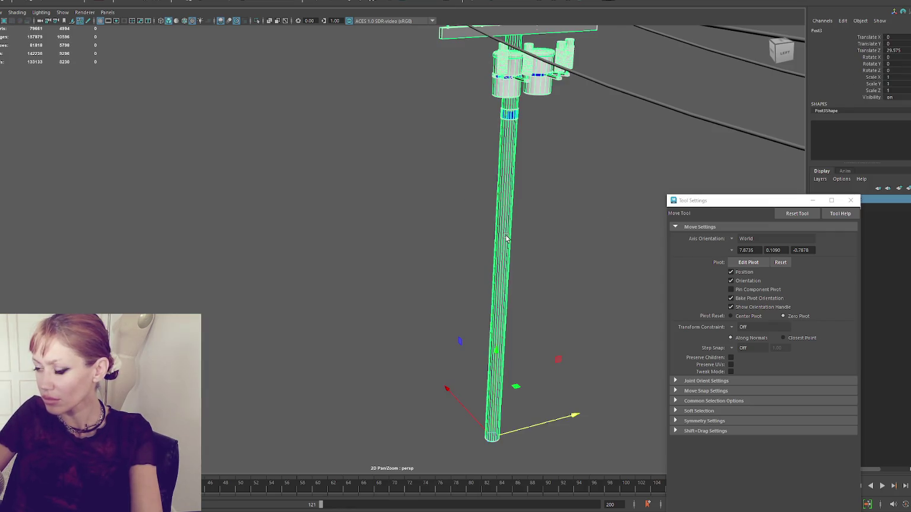
pyautogui.moveTo(553, 416); pyautogui.dragTo(443, 435)
pyautogui.hotkey('ctrl', 'z')
pyautogui.hotkey('ctrl', 'z')
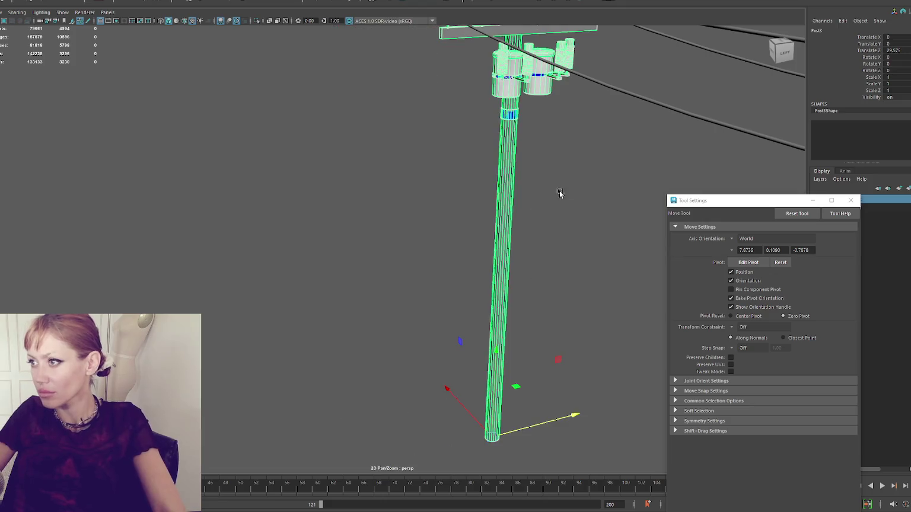
pyautogui.moveTo(513, 251); pyautogui.dragTo(469, 251)
pyautogui.hotkey('ctrl', 'z')
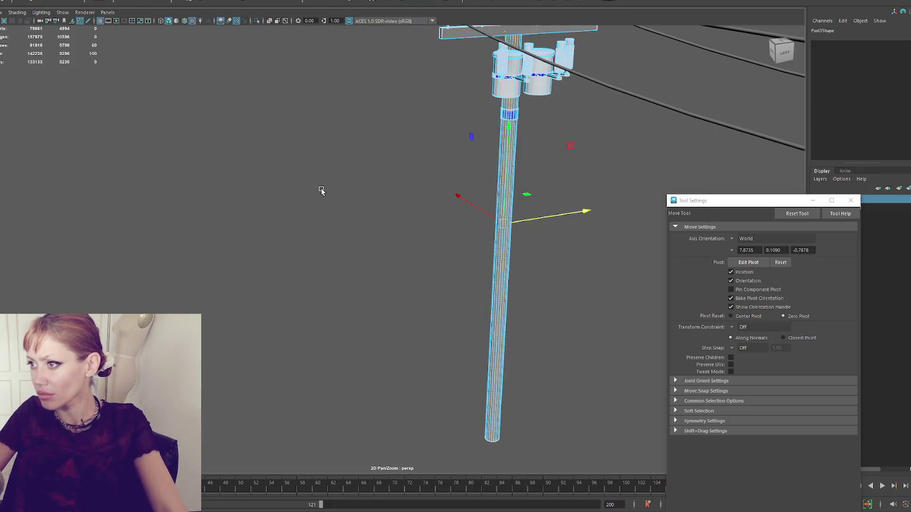
pyautogui.click(409, 156)
# Switch to wireframe display and inspect the pole's faces from another side
pyautogui.moveTo(459, 197); pyautogui.dragTo(620, 193)
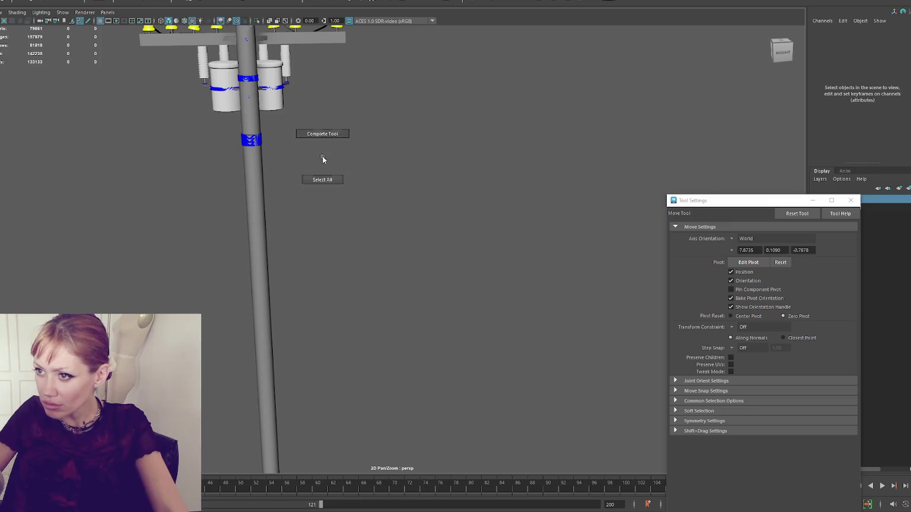
pyautogui.click(259, 200)
pyautogui.press('F11')
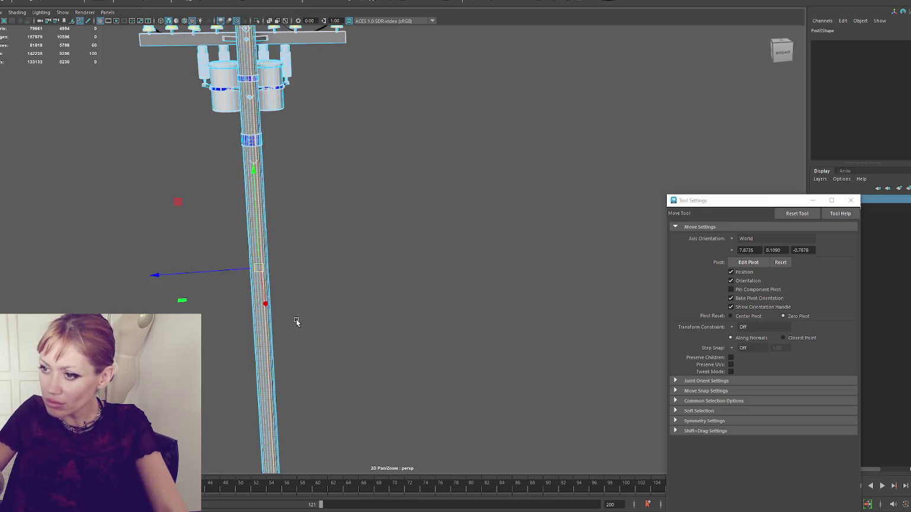
pyautogui.moveTo(222, 270)
pyautogui.mouseDown()
pyautogui.moveTo(291, 264)
pyautogui.moveTo(461, 279)
pyautogui.moveTo(460, 268)
pyautogui.moveTo(490, 324)
pyautogui.mouseUp()
pyautogui.click(504, 367)
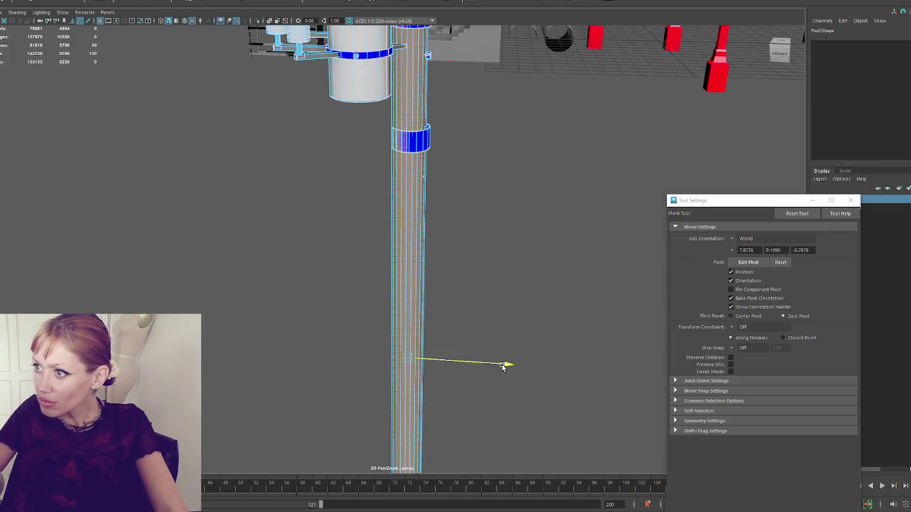
pyautogui.moveTo(501, 308); pyautogui.dragTo(366, 284)
pyautogui.press('4')
pyautogui.moveTo(328, 255)
pyautogui.mouseDown()
pyautogui.moveTo(317, 246)
pyautogui.moveTo(409, 250)
pyautogui.moveTo(434, 210)
pyautogui.moveTo(419, 223)
pyautogui.mouseUp()
pyautogui.press('q')
pyautogui.click(368, 240)
pyautogui.scroll(2, 451, 202)
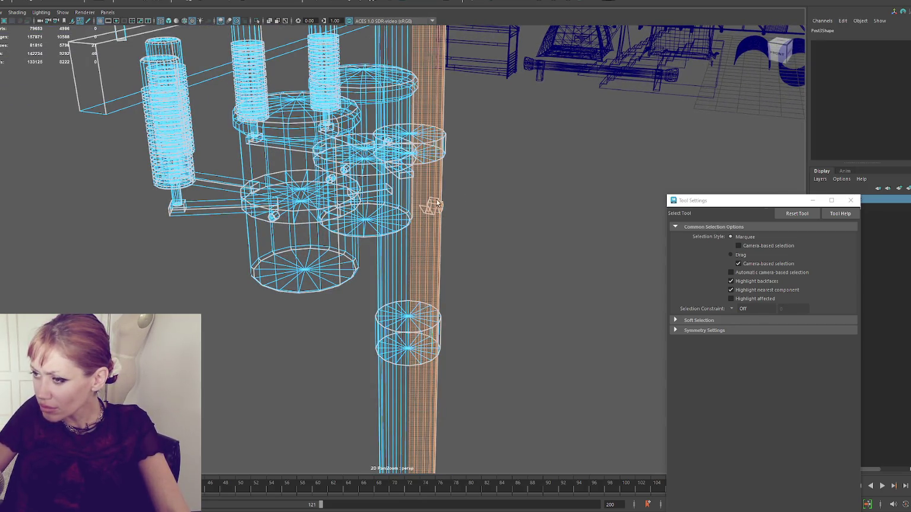
# Select the small stray piece and move it back onto the pole
pyautogui.moveTo(423, 188); pyautogui.dragTo(415, 191)
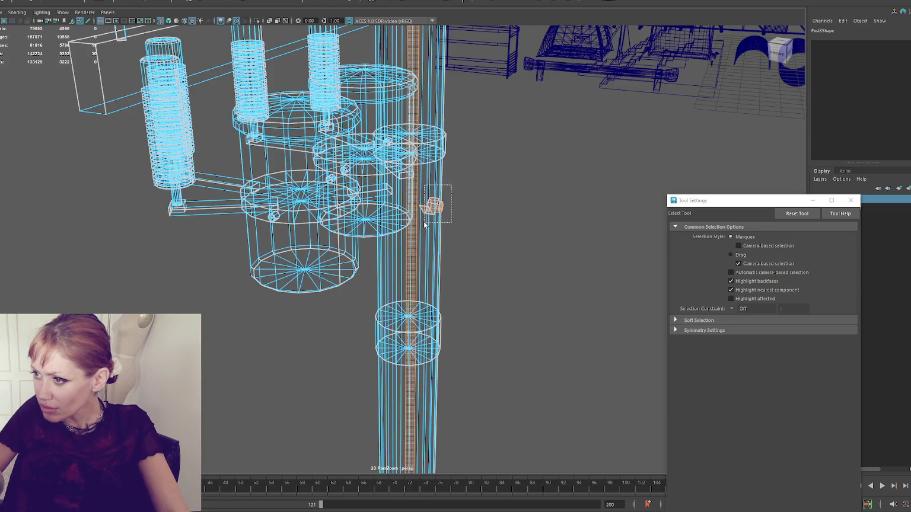
pyautogui.moveTo(419, 227); pyautogui.dragTo(421, 202)
pyautogui.press('w')
pyautogui.moveTo(474, 216); pyautogui.dragTo(464, 214)
pyautogui.press('6')
pyautogui.press('4')
pyautogui.scroll(5, 465, 211)
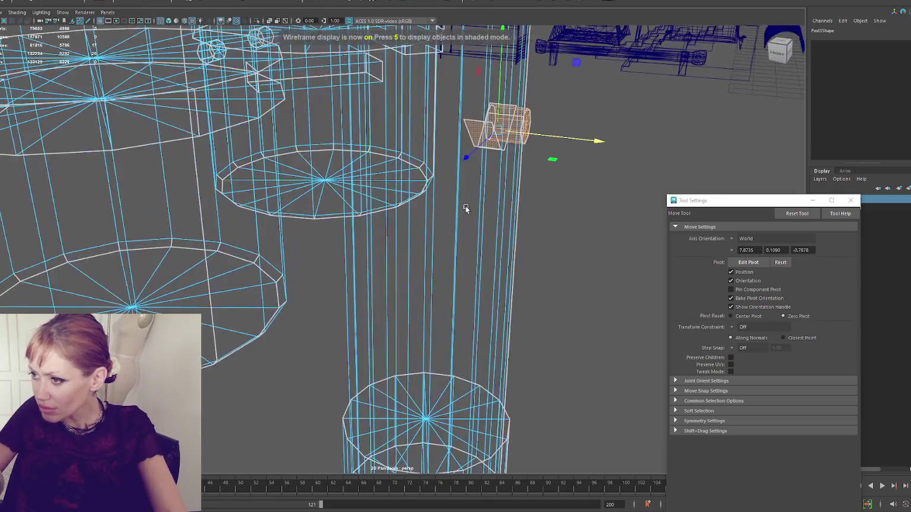
# Inspect the tall pole close up, undoing an accidental change
pyautogui.click(476, 125)
pyautogui.moveTo(473, 125)
pyautogui.mouseDown()
pyautogui.moveTo(431, 180)
pyautogui.moveTo(433, 209)
pyautogui.moveTo(515, 213)
pyautogui.moveTo(596, 198)
pyautogui.moveTo(630, 147)
pyautogui.moveTo(620, 142)
pyautogui.moveTo(588, 173)
pyautogui.mouseUp()
pyautogui.moveTo(258, 332); pyautogui.dragTo(300, 319)
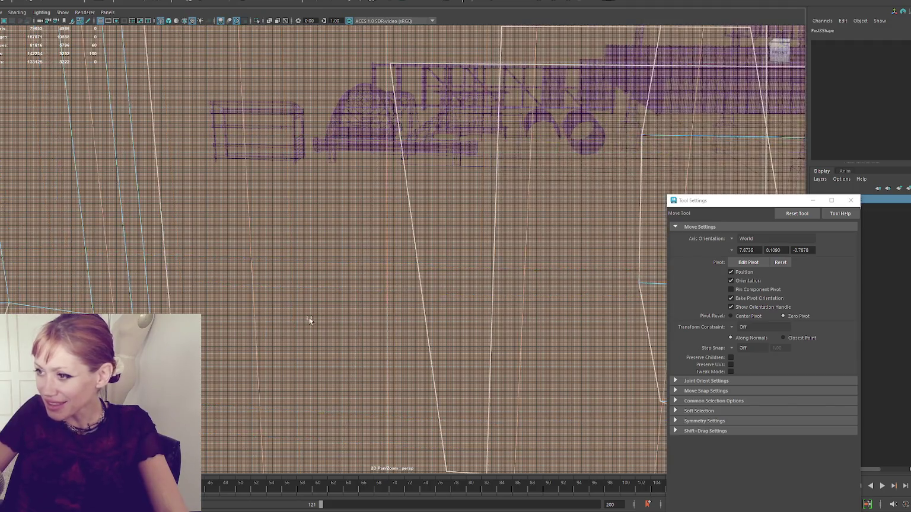
pyautogui.click(474, 295)
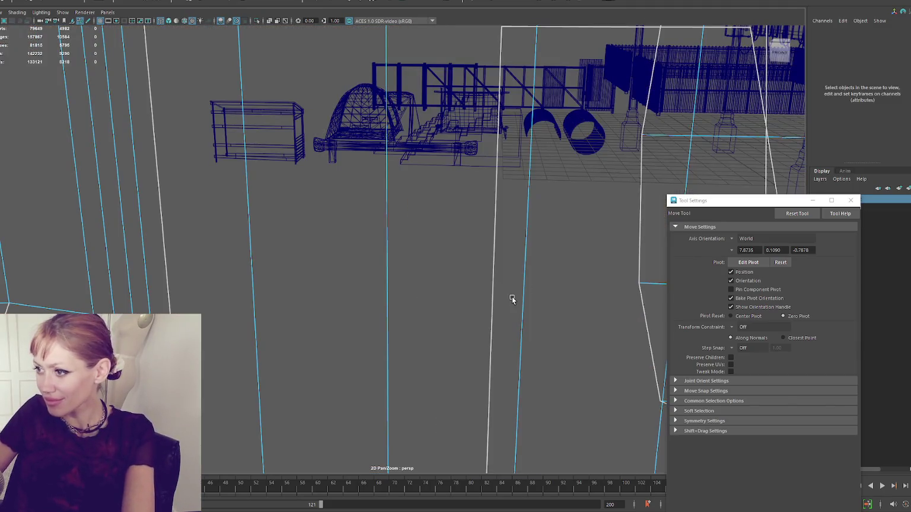
pyautogui.hotkey('ctrl', 'z')
pyautogui.click(512, 297)
pyautogui.moveTo(493, 299)
pyautogui.mouseDown()
pyautogui.moveTo(413, 297)
pyautogui.moveTo(353, 251)
pyautogui.mouseUp()
pyautogui.rightClick(412, 197)
# Turn textured shading back on and orbit around the pole and wires, briefly selecting the wire faces
pyautogui.press('6')
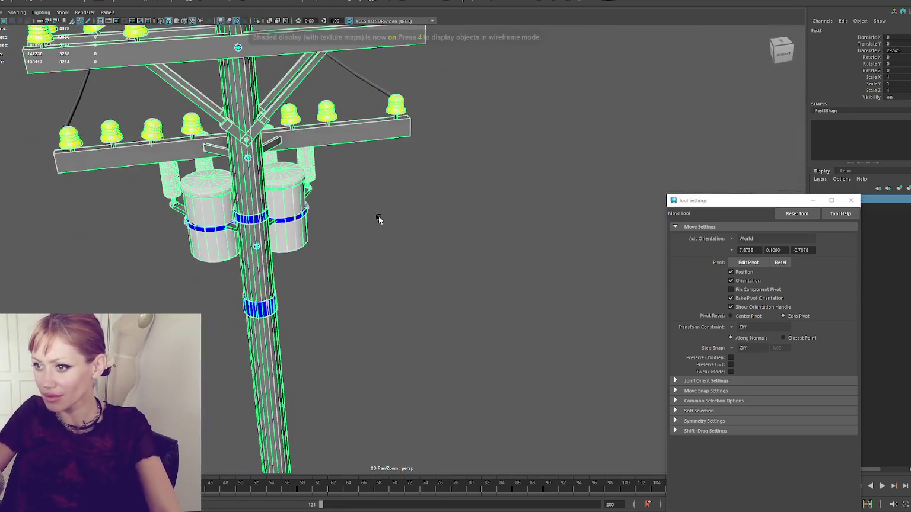
pyautogui.scroll(-3, 356, 212)
pyautogui.moveTo(331, 209)
pyautogui.mouseDown()
pyautogui.moveTo(234, 213)
pyautogui.moveTo(315, 214)
pyautogui.mouseUp()
pyautogui.scroll(-3, 344, 214)
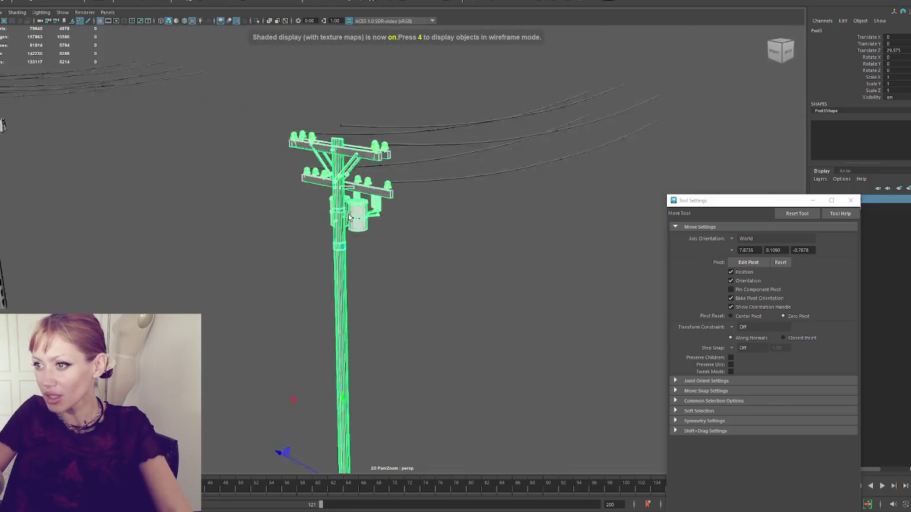
pyautogui.moveTo(372, 214); pyautogui.dragTo(427, 216)
pyautogui.moveTo(263, 200); pyautogui.dragTo(392, 201)
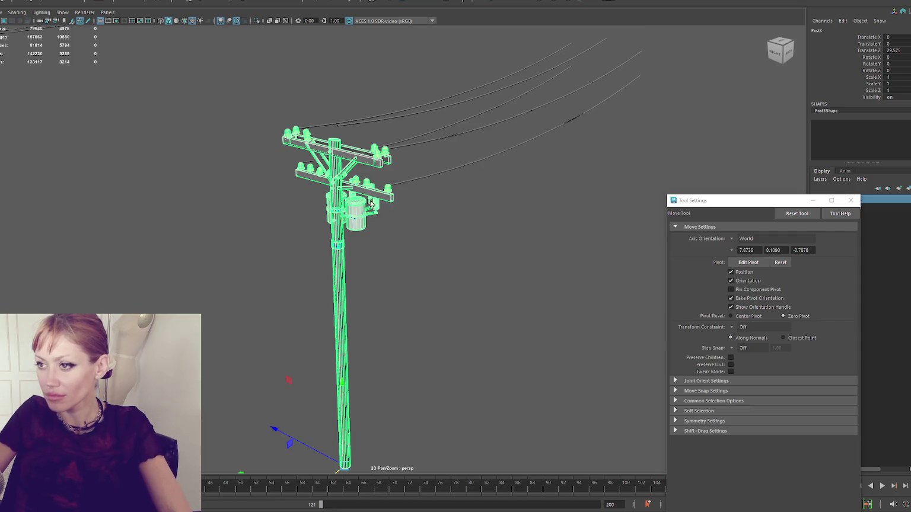
pyautogui.click(448, 96)
pyautogui.moveTo(449, 105); pyautogui.dragTo(526, 111)
pyautogui.click(314, 138)
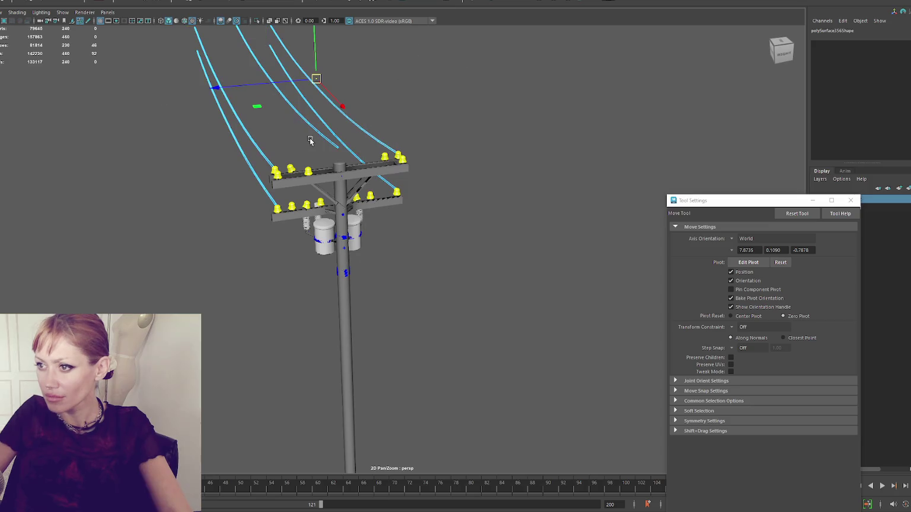
pyautogui.rightClick(486, 123)
# Duplicate Post3 as Post4, slide it along the X axis beside the wires, then zoom out to check
pyautogui.click(533, 106)
pyautogui.moveTo(533, 106)
pyautogui.mouseDown()
pyautogui.moveTo(417, 106)
pyautogui.moveTo(387, 156)
pyautogui.mouseUp()
pyautogui.scroll(-5, 415, 172)
pyautogui.moveTo(221, 382)
pyautogui.keyDown('shift'); pyautogui.mouseDown()
pyautogui.moveTo(448, 250)
pyautogui.moveTo(418, 268)
pyautogui.mouseUp(); pyautogui.keyUp('shift')
pyautogui.scroll(10, 451, 237)
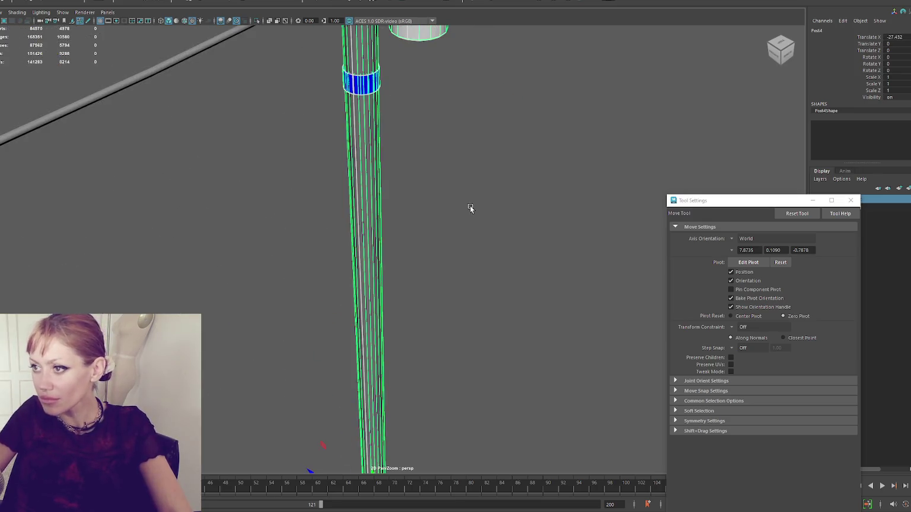
pyautogui.scroll(-3, 418, 300)
pyautogui.moveTo(419, 301)
pyautogui.keyDown('alt'); pyautogui.mouseDown()
pyautogui.moveTo(424, 288)
pyautogui.moveTo(543, 311)
pyautogui.moveTo(616, 301)
pyautogui.moveTo(528, 287)
pyautogui.moveTo(519, 239)
pyautogui.moveTo(449, 262)
pyautogui.moveTo(484, 266)
pyautogui.moveTo(408, 171)
pyautogui.mouseUp(); pyautogui.keyUp('alt')
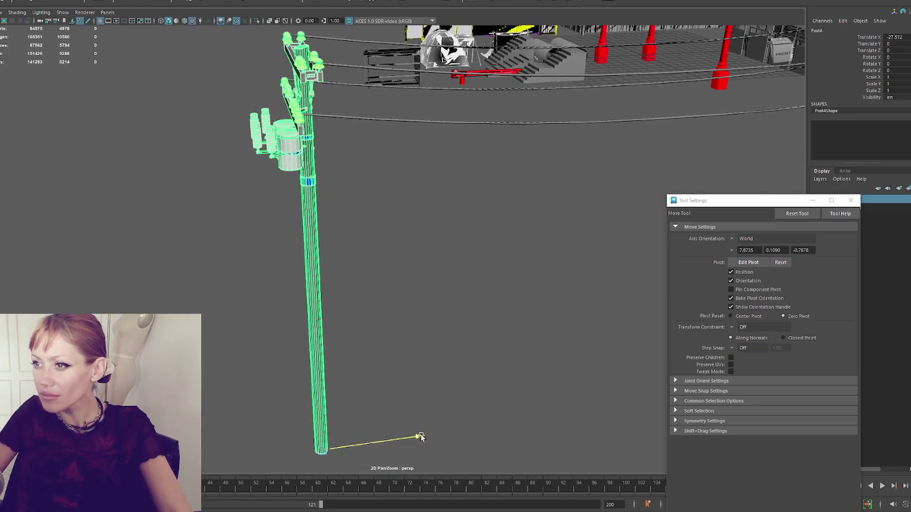
pyautogui.moveTo(444, 406)
pyautogui.mouseDown()
pyautogui.moveTo(529, 372)
pyautogui.moveTo(633, 352)
pyautogui.mouseUp()
pyautogui.scroll(-5, 496, 256)
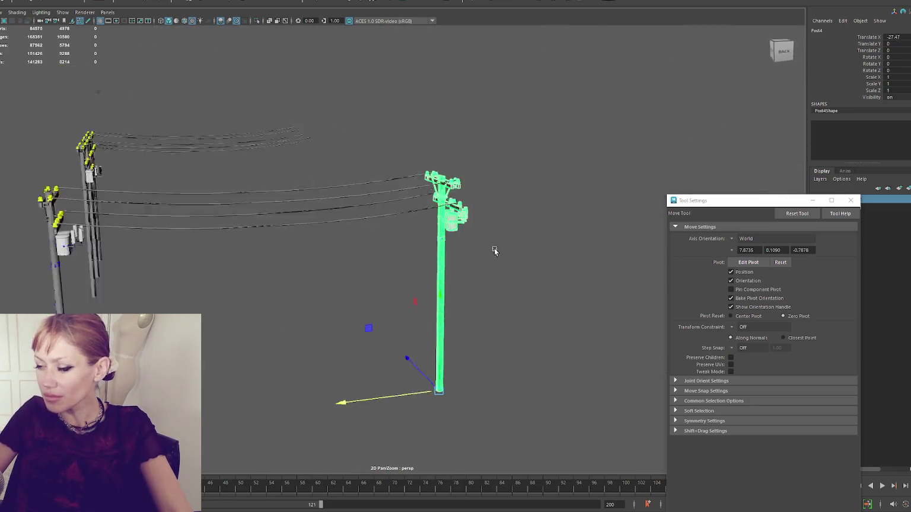
pyautogui.click(488, 241)
pyautogui.moveTo(489, 242); pyautogui.dragTo(463, 229)
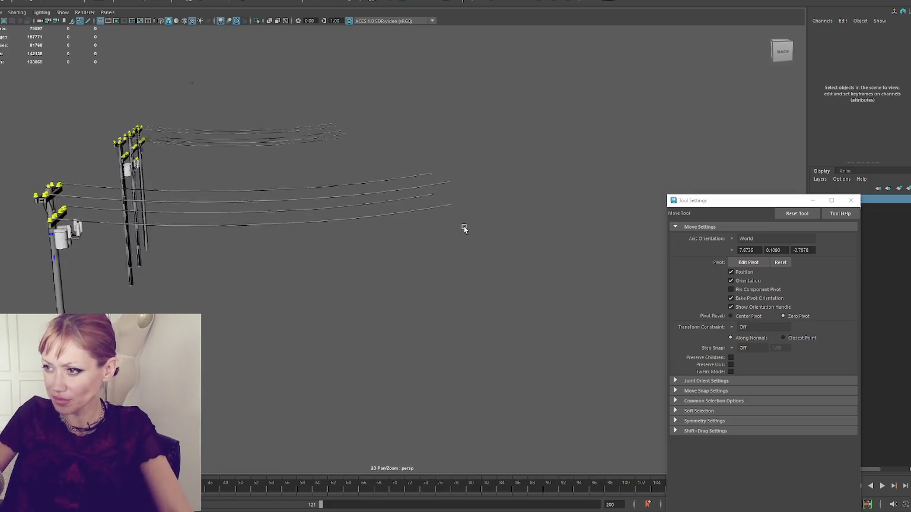
# Try Scale on the wire faces, then return to object mode and select the left pole with the wires
pyautogui.click(360, 180)
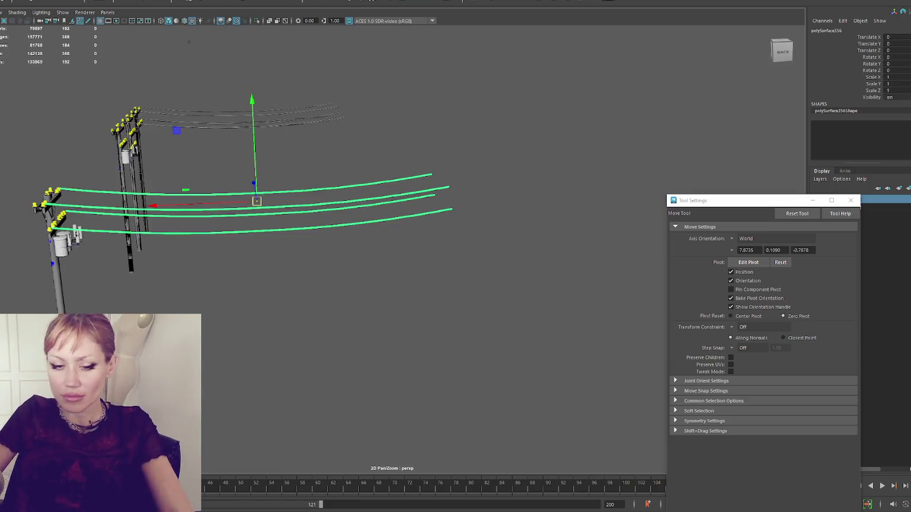
pyautogui.hotkey('ctrl', 'F11')
pyautogui.press('r')
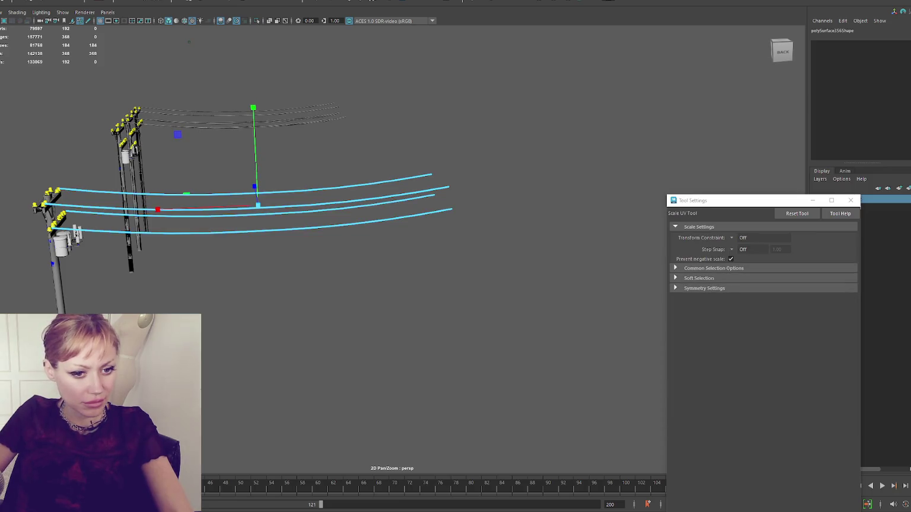
pyautogui.click(585, 126)
pyautogui.rightClick(40, 166)
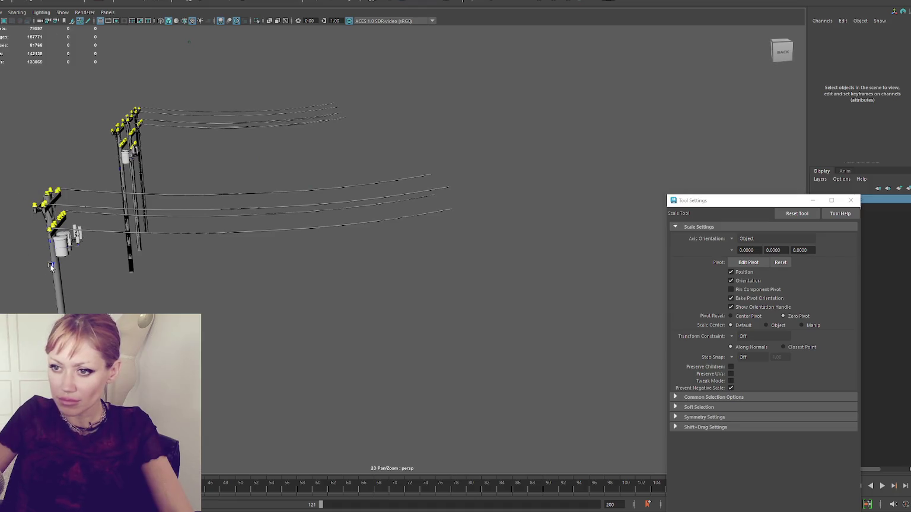
pyautogui.click(33, 210)
pyautogui.keyDown('shift'); pyautogui.click(82, 206); pyautogui.keyUp('shift')
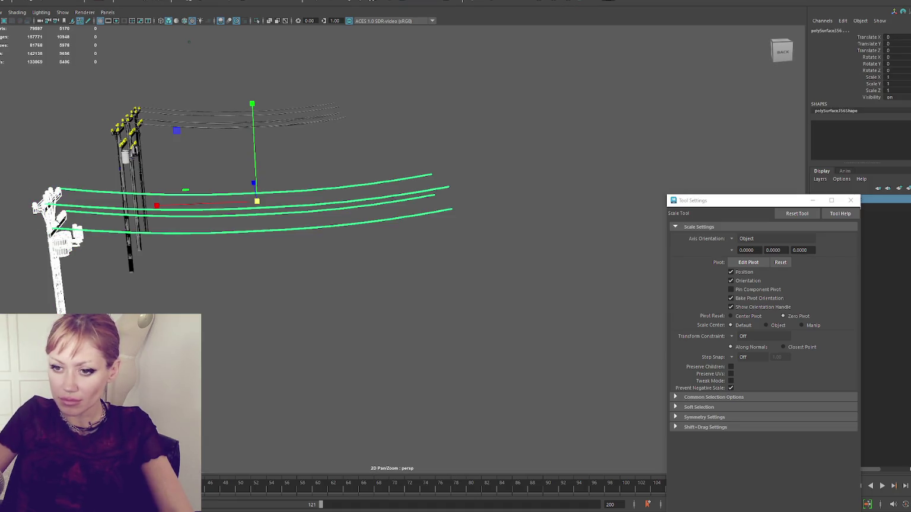
# Step through PowerLine1, PowerLine2 and their poles up to the PowerLineMain and Fences groups
pyautogui.press('Up')
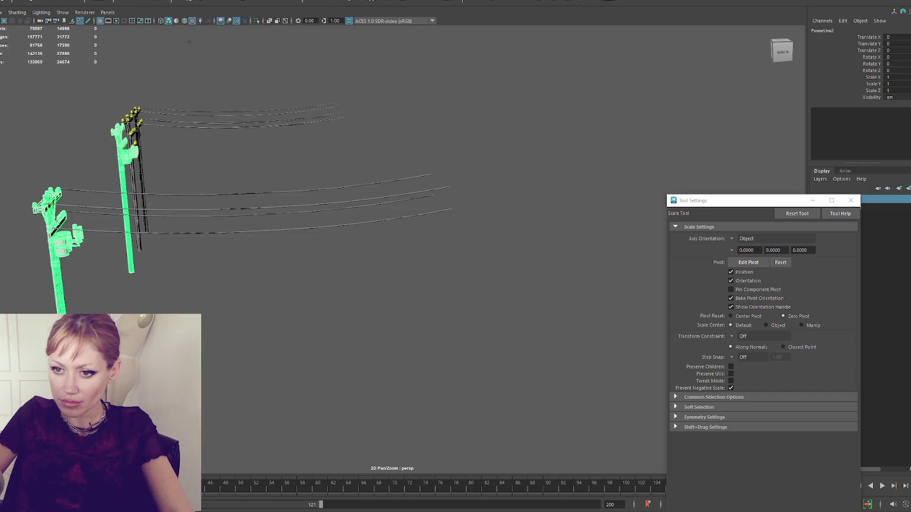
pyautogui.press('Left')
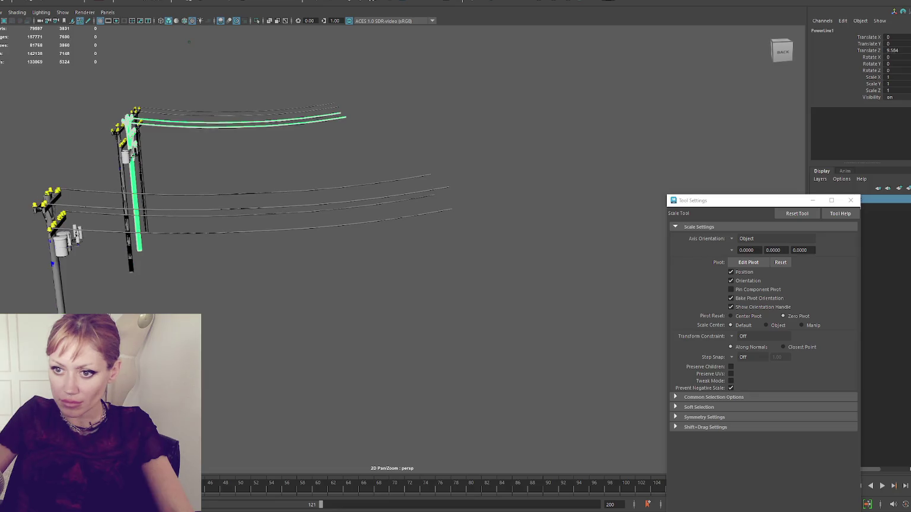
pyautogui.press('Down')
pyautogui.press('Right')
pyautogui.press('Right')
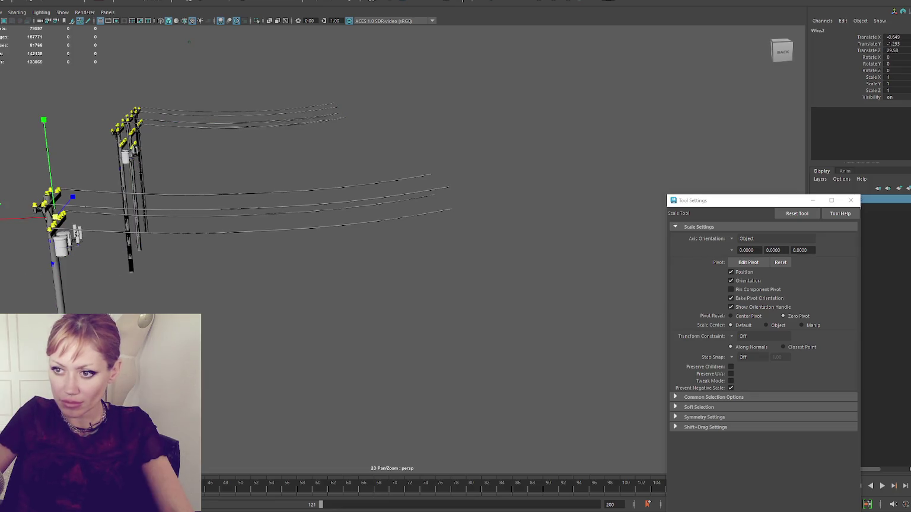
pyautogui.press('Right')
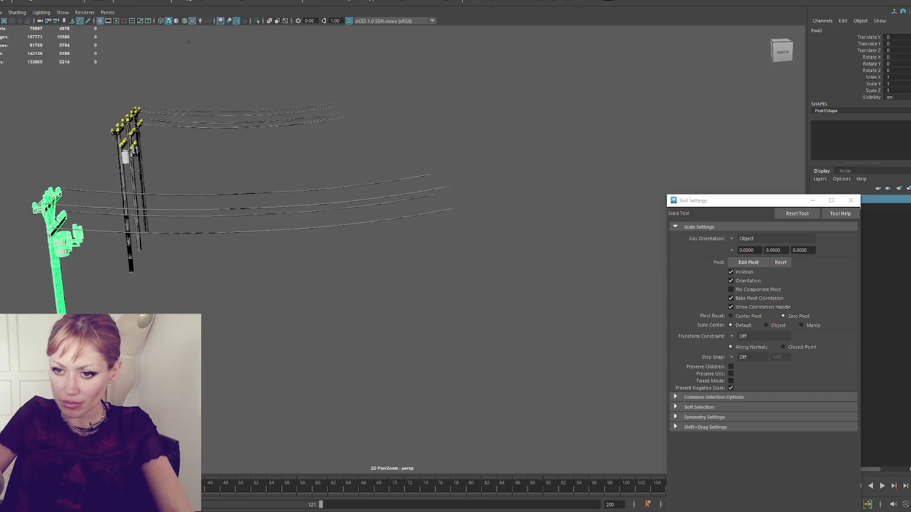
pyautogui.press('Right')
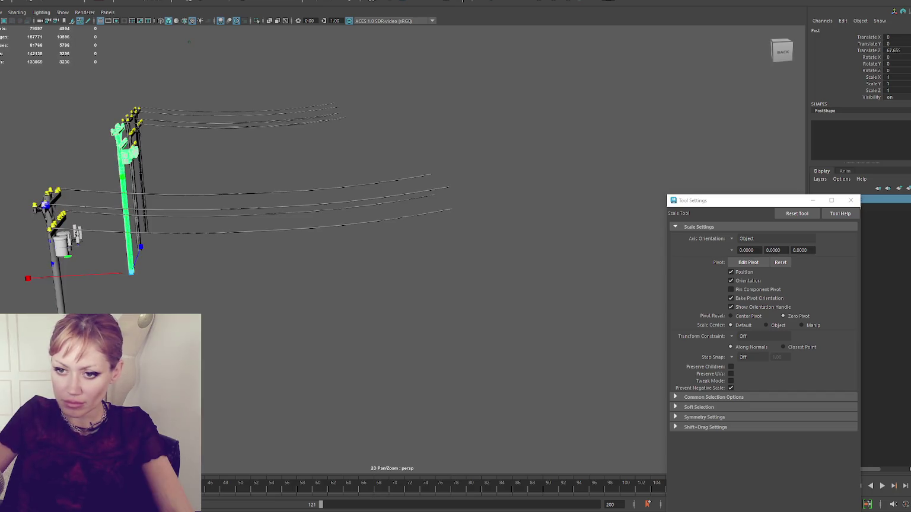
pyautogui.press('Right')
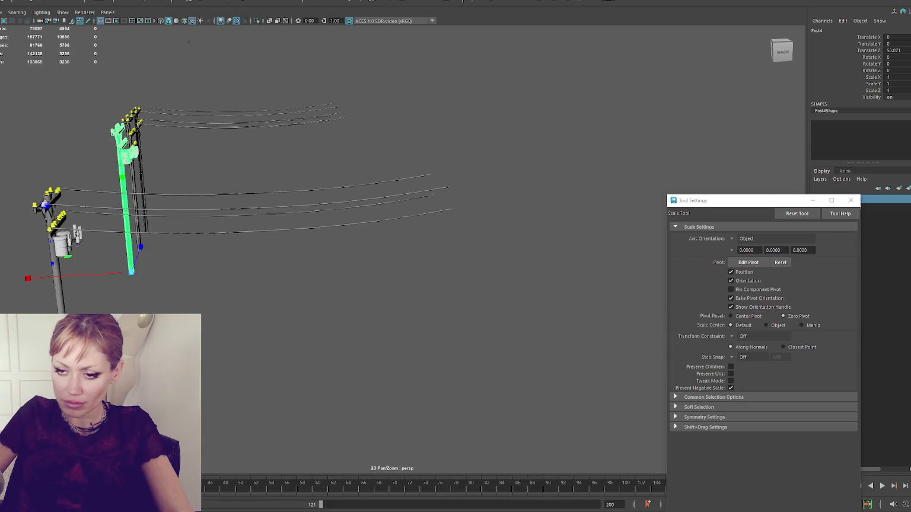
pyautogui.press('Right')
pyautogui.press('Right')
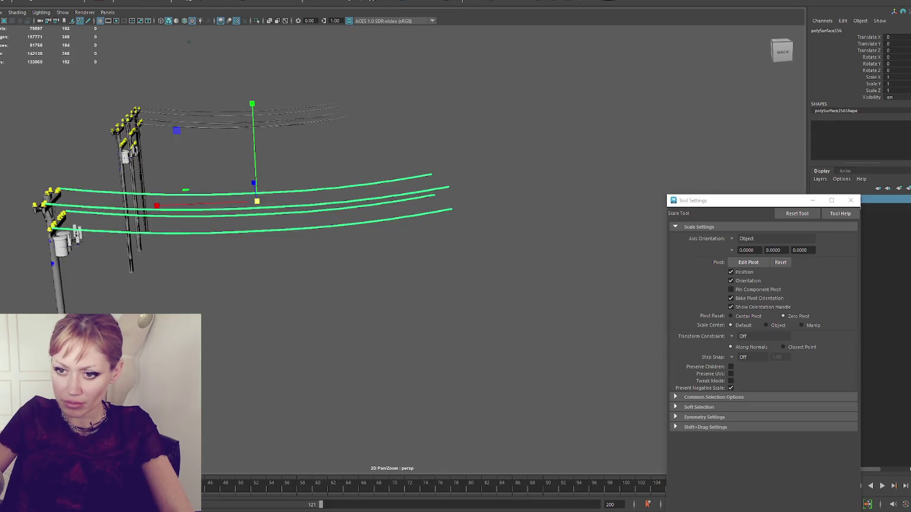
pyautogui.press('Right')
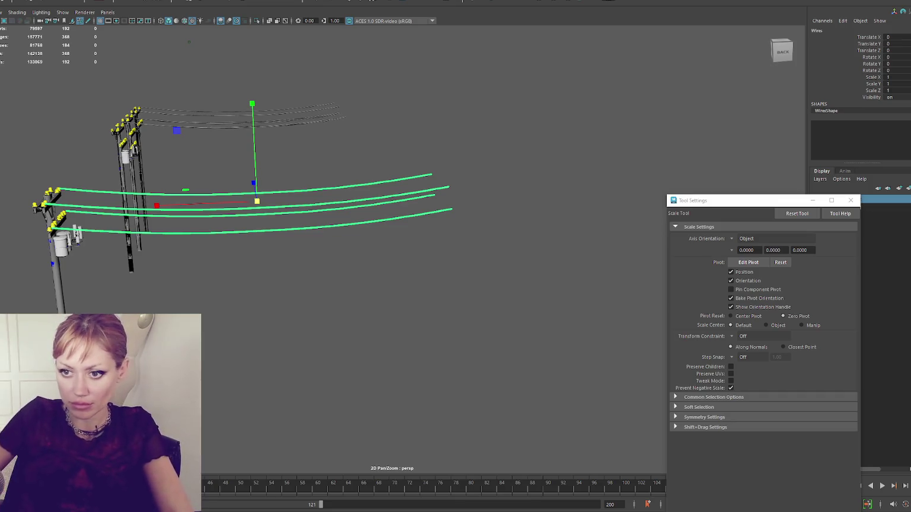
pyautogui.press('Right')
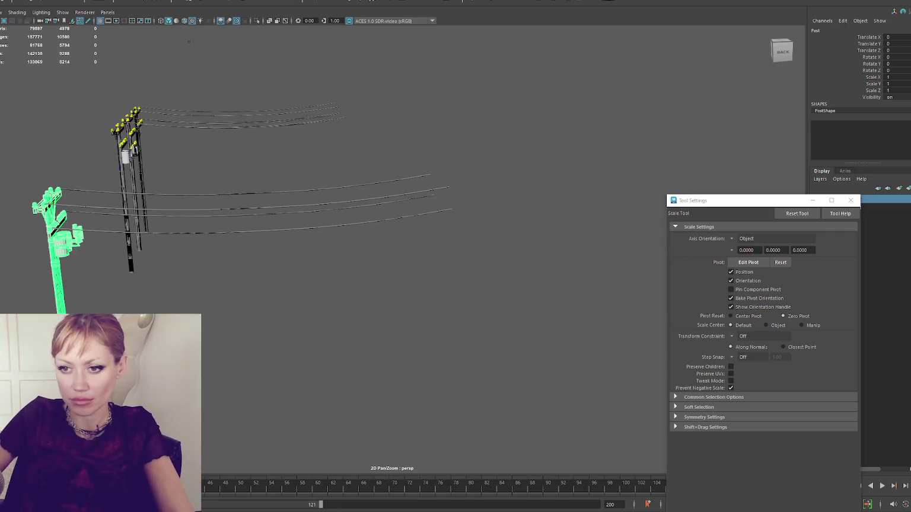
pyautogui.press('Up')
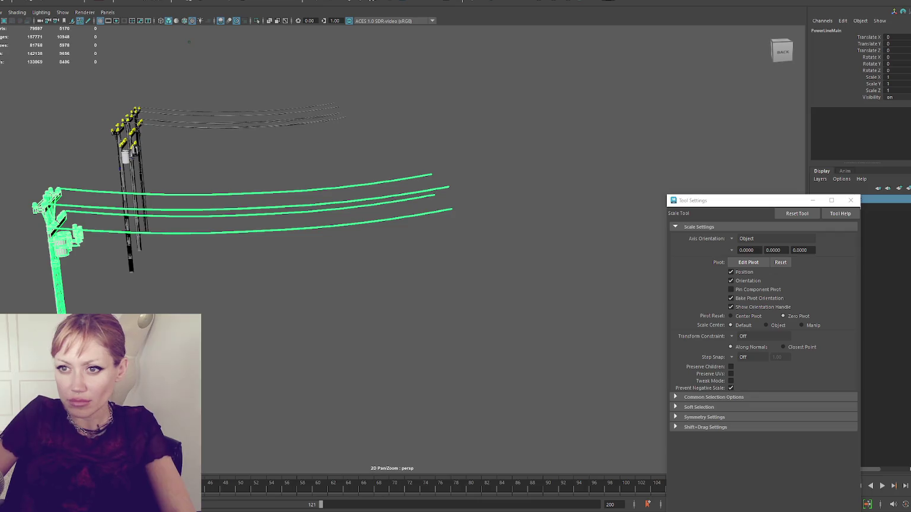
pyautogui.press('Up')
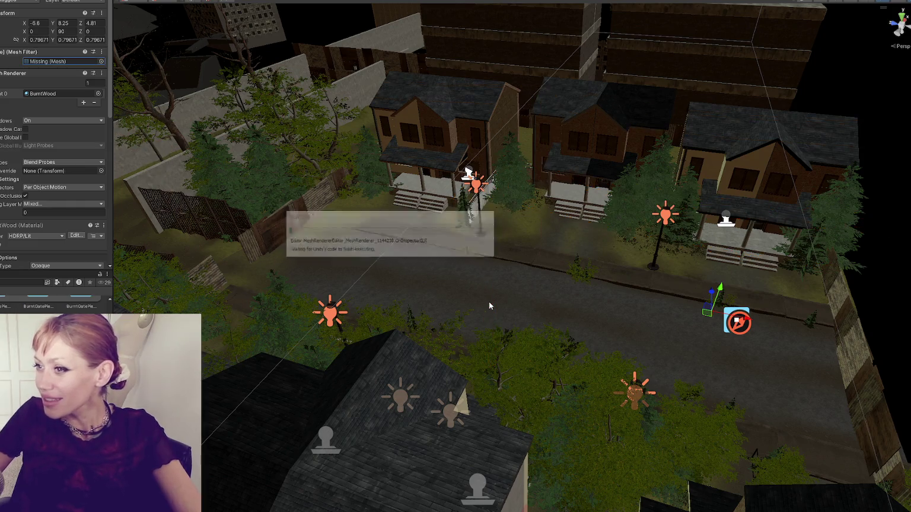
# Inspect the streetlights, trees and roof objects, then place the gate-and-fences prefab in the street
pyautogui.click(635, 391)
pyautogui.click(330, 313)
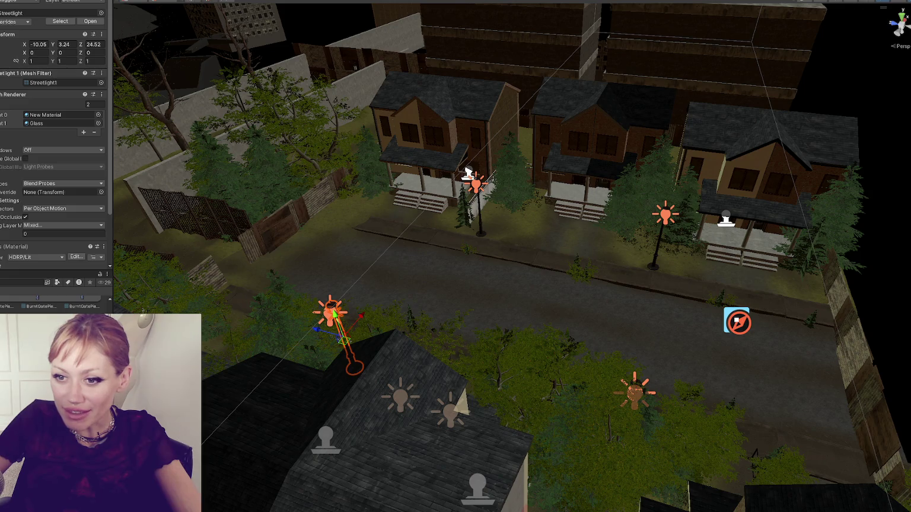
pyautogui.click(467, 172)
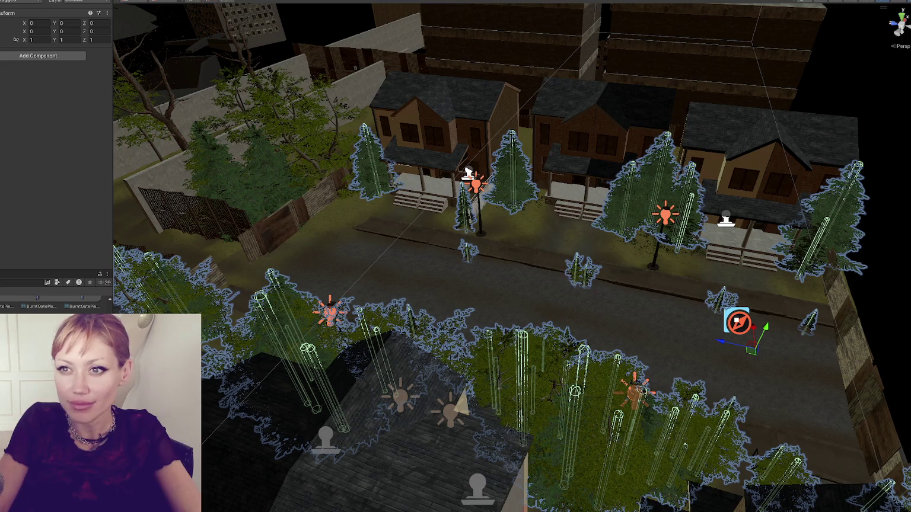
pyautogui.click(520, 256)
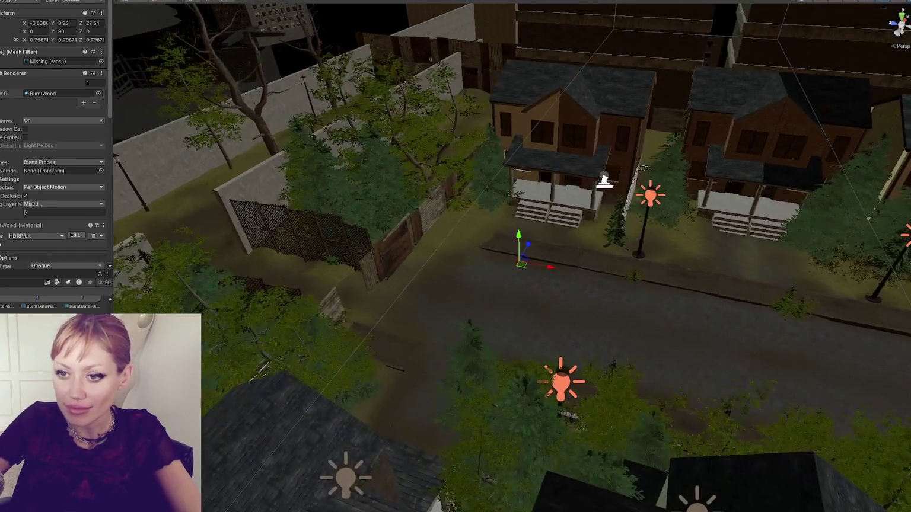
pyautogui.keyDown('shift'); pyautogui.click(577, 155); pyautogui.keyUp('shift')
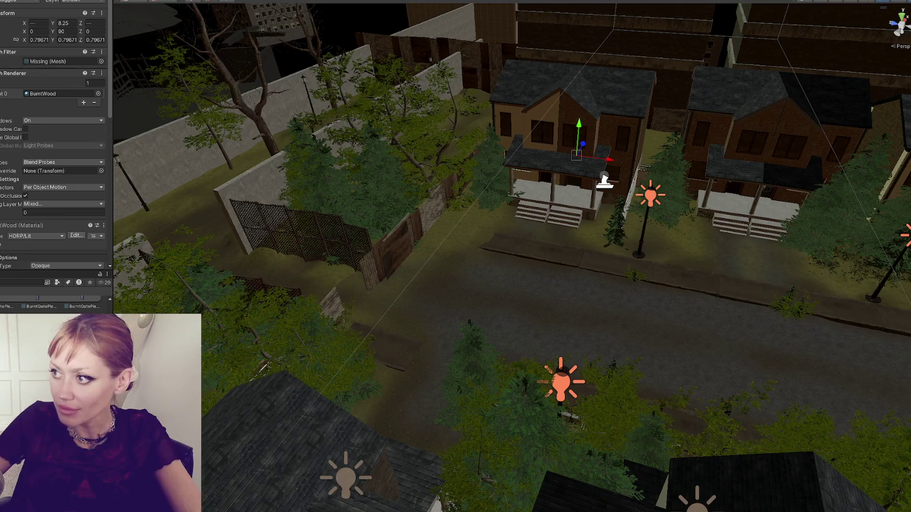
pyautogui.hotkey('shift', 'd')
pyautogui.moveTo(530, 306); pyautogui.dragTo(200, 300)
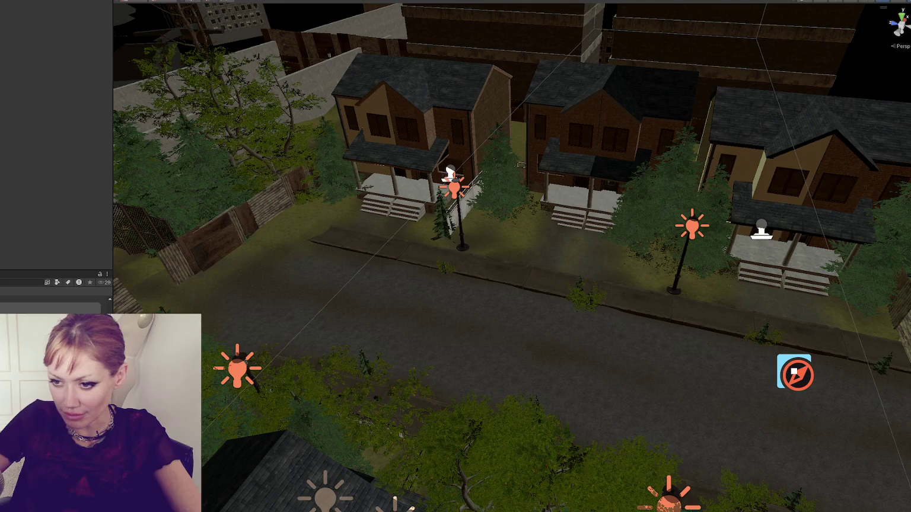
pyautogui.moveTo(38, 308)
pyautogui.mouseDown()
pyautogui.moveTo(297, 347)
pyautogui.moveTo(399, 330)
pyautogui.mouseUp()
pyautogui.scroll(-5, 483, 270)
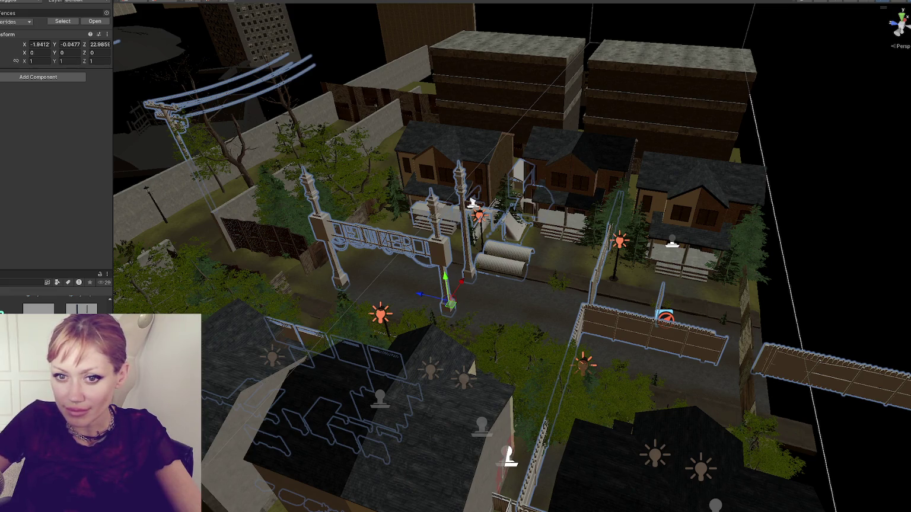
# Check the lattice, wooden stairs and power-line objects, then delete the gate and fences
pyautogui.click(380, 240)
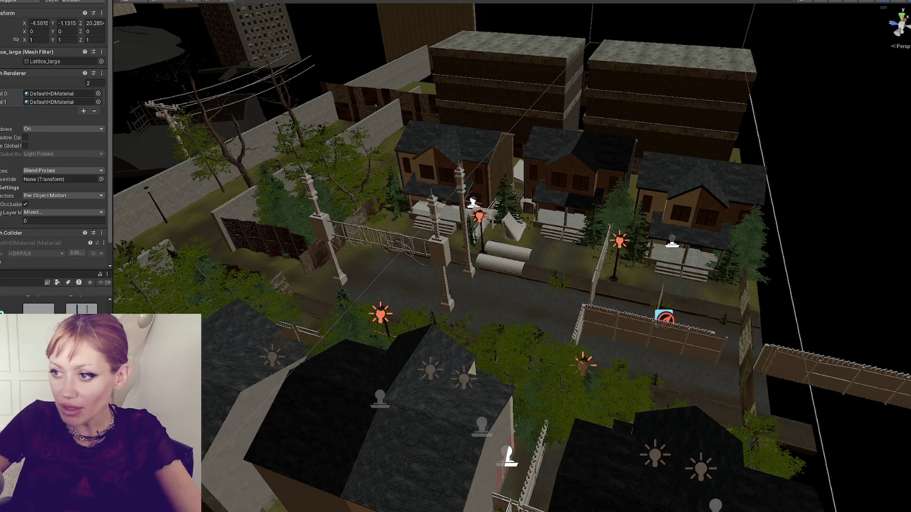
pyautogui.click(255, 431)
pyautogui.click(267, 398)
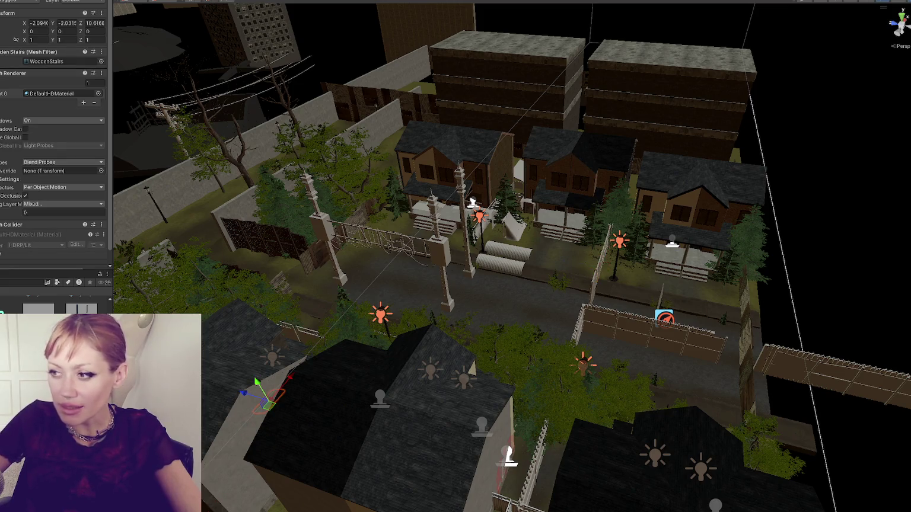
pyautogui.click(335, 433)
pyautogui.click(314, 228)
pyautogui.click(366, 430)
pyautogui.click(238, 83)
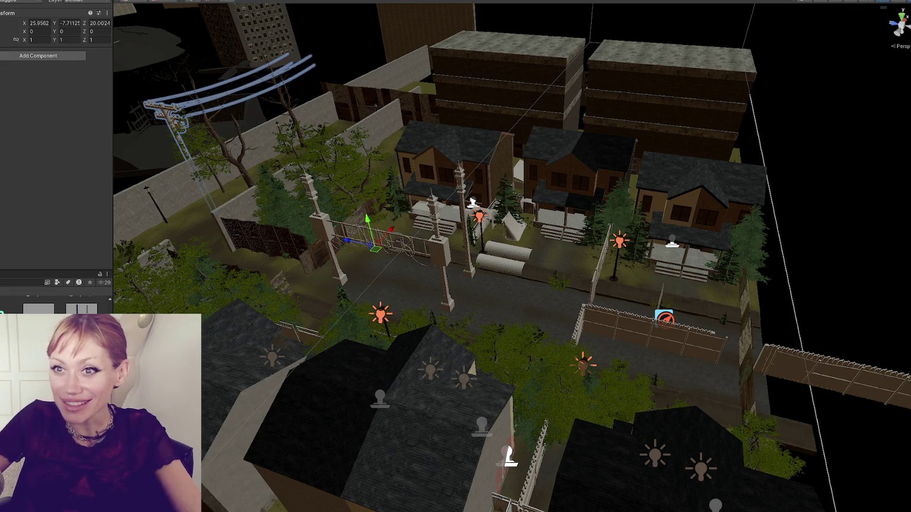
pyautogui.click(380, 237)
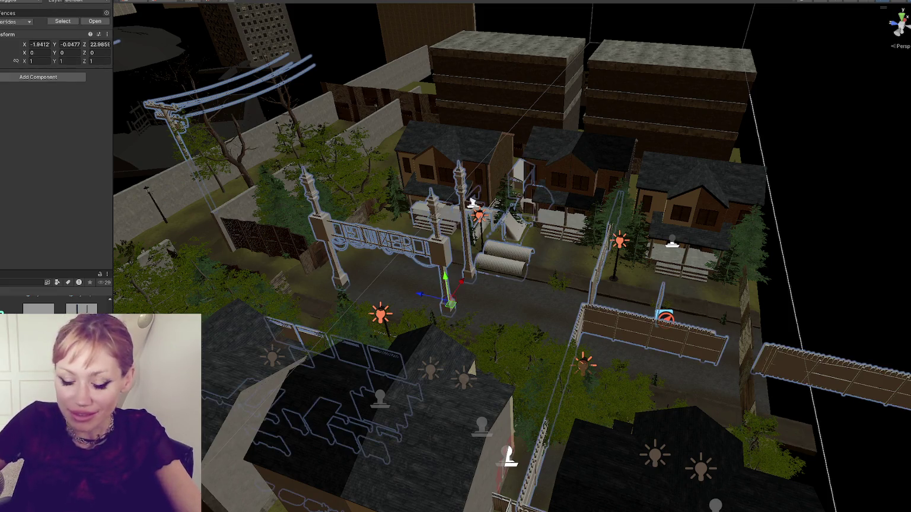
pyautogui.press('Delete')
# Restore the power line, move it along Z, rotate it 90° on Y, and slide it to X -15.41
pyautogui.hotkey('ctrl', 'z')
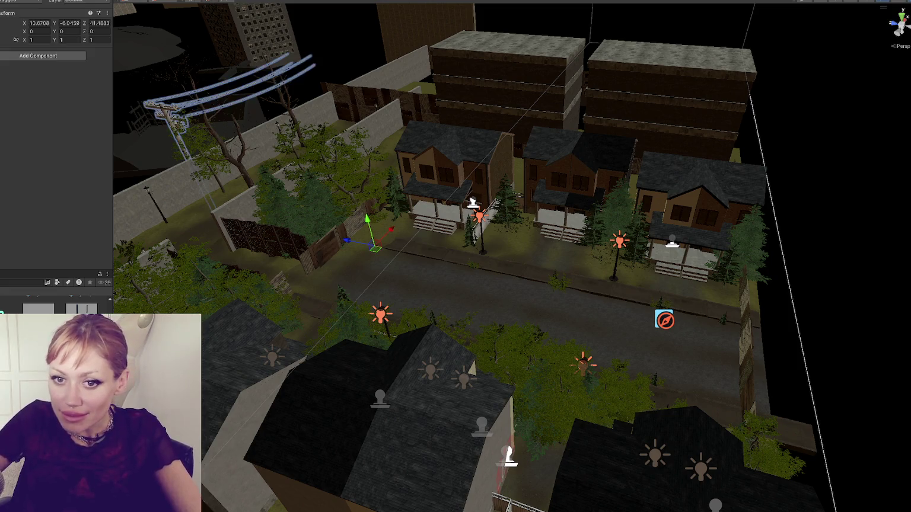
pyautogui.press('f')
pyautogui.scroll(-3, 281, 285)
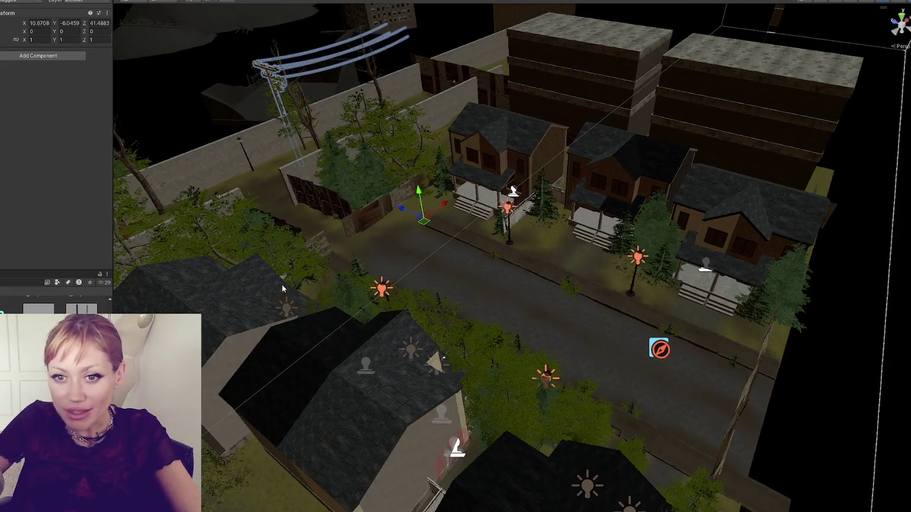
pyautogui.moveTo(282, 285); pyautogui.dragTo(390, 267)
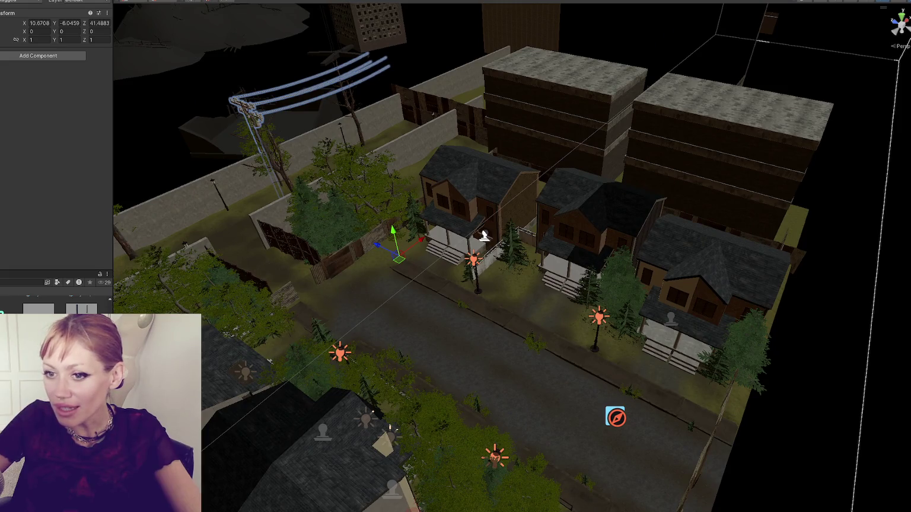
pyautogui.moveTo(382, 249)
pyautogui.mouseDown()
pyautogui.moveTo(465, 291)
pyautogui.moveTo(639, 345)
pyautogui.mouseUp()
pyautogui.press('e')
pyautogui.moveTo(653, 413); pyautogui.dragTo(545, 407)
pyautogui.press('w')
pyautogui.moveTo(675, 362); pyautogui.dragTo(616, 457)
pyautogui.scroll(-3, 512, 258)
# Raise the power line's pivot up onto the wires, then select the Fences group for reimport into Unity
pyautogui.scroll(-3, 512, 258)
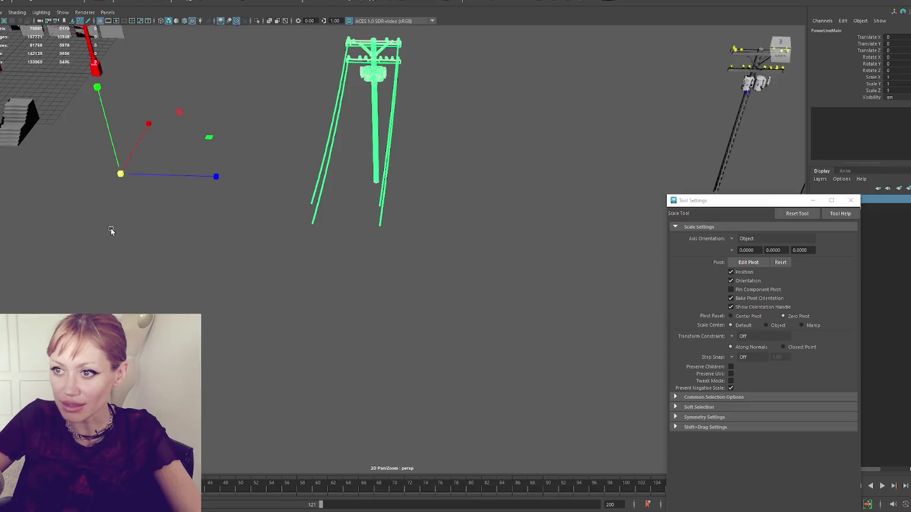
pyautogui.press('w')
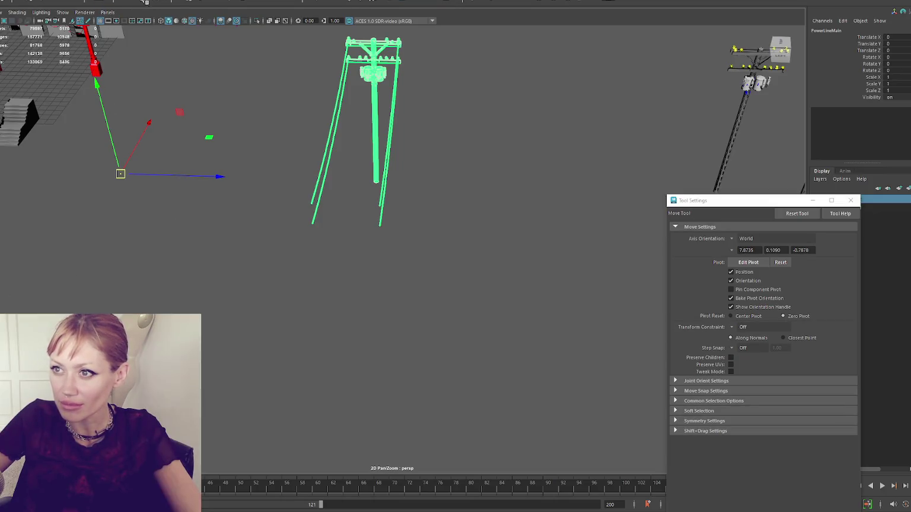
pyautogui.moveTo(188, 147)
pyautogui.keyDown('alt'); pyautogui.mouseDown()
pyautogui.moveTo(255, 193)
pyautogui.moveTo(327, 180)
pyautogui.mouseUp(); pyautogui.keyUp('alt')
pyautogui.press('d')
pyautogui.moveTo(276, 226)
pyautogui.mouseDown()
pyautogui.moveTo(273, 116)
pyautogui.moveTo(318, 42)
pyautogui.moveTo(320, 249)
pyautogui.mouseUp()
pyautogui.moveTo(327, 338); pyautogui.dragTo(327, 337)
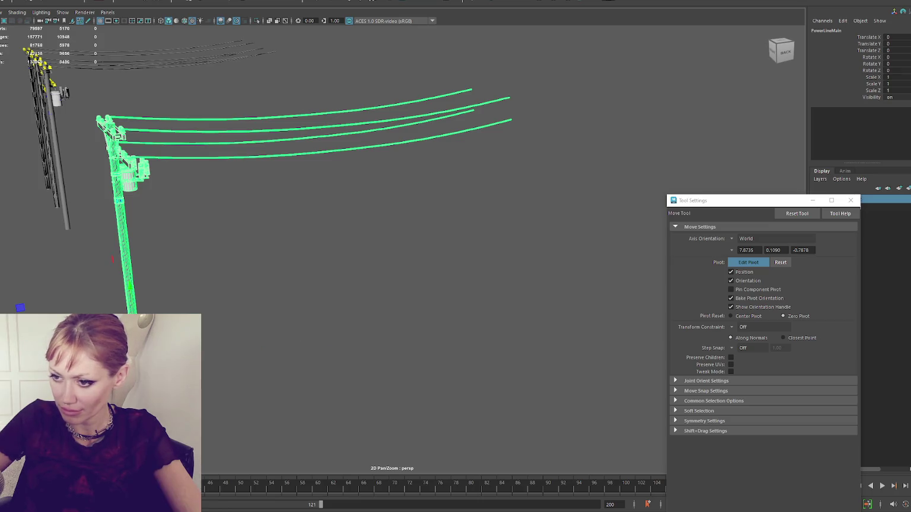
pyautogui.press('Insert')
pyautogui.press('Up')
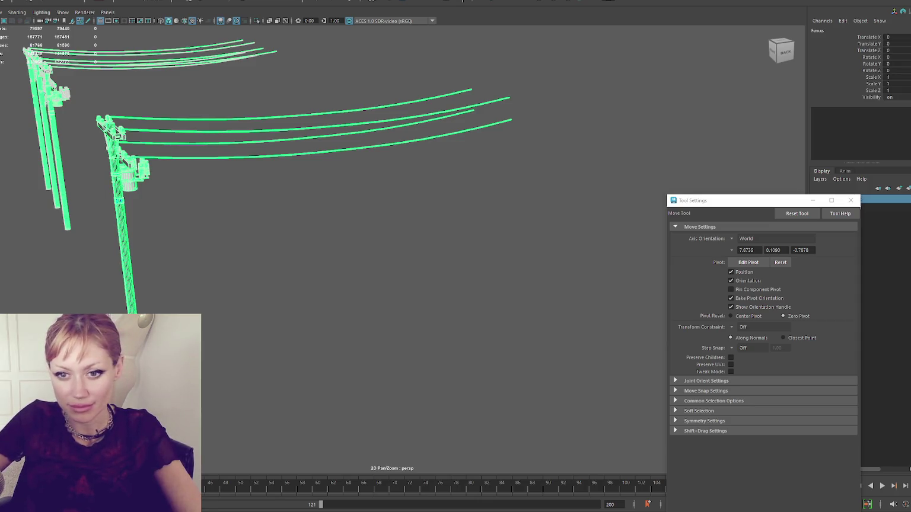
pyautogui.hotkey('alt', 'Tab')
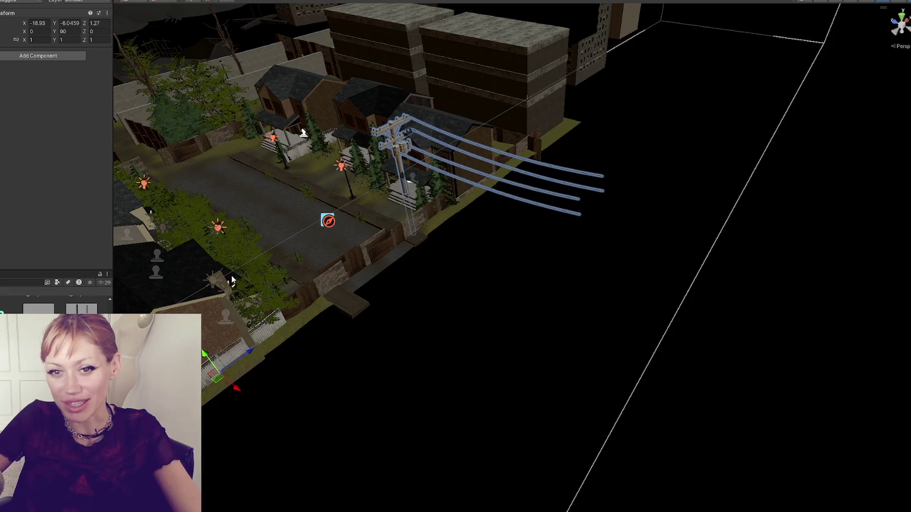
# Pan to the street and select the power pole's parent power-line object
pyautogui.moveTo(357, 242); pyautogui.dragTo(444, 320)
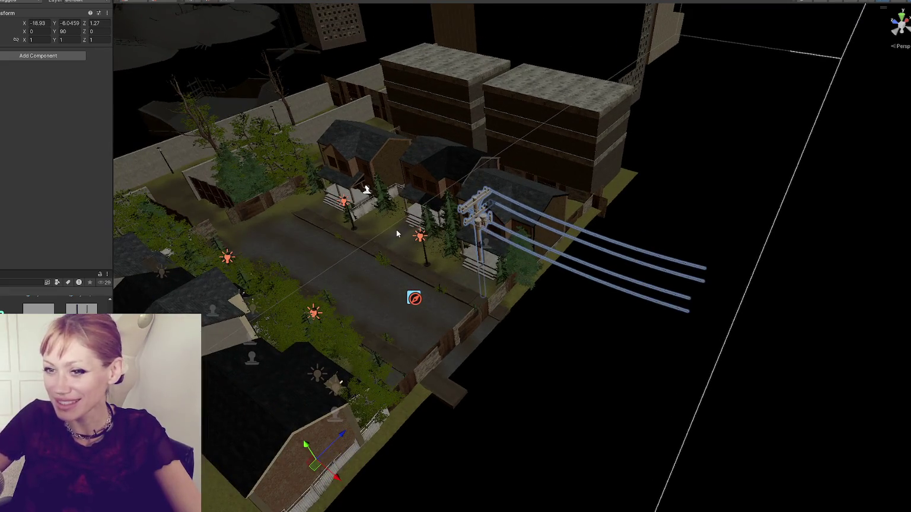
pyautogui.scroll(3, 465, 241)
pyautogui.scroll(-2, 466, 240)
pyautogui.click(435, 200)
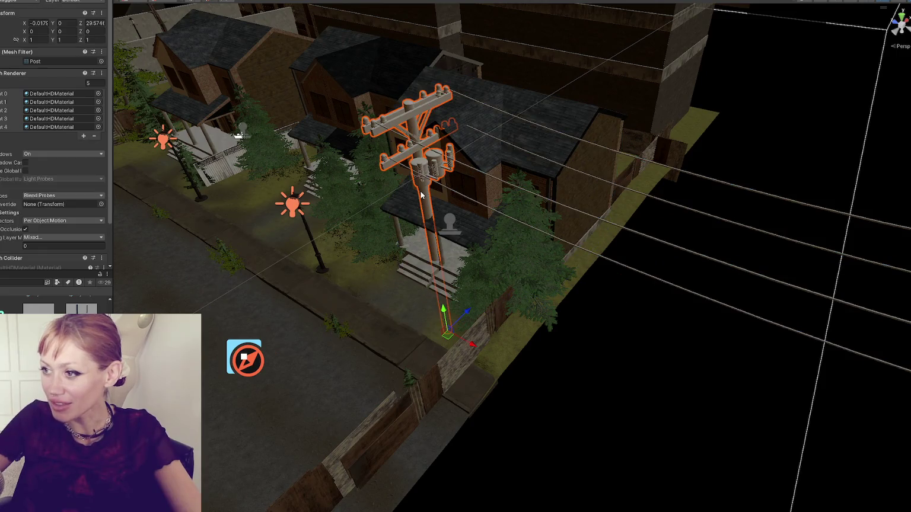
pyautogui.click(445, 320)
pyautogui.scroll(-3, 533, 308)
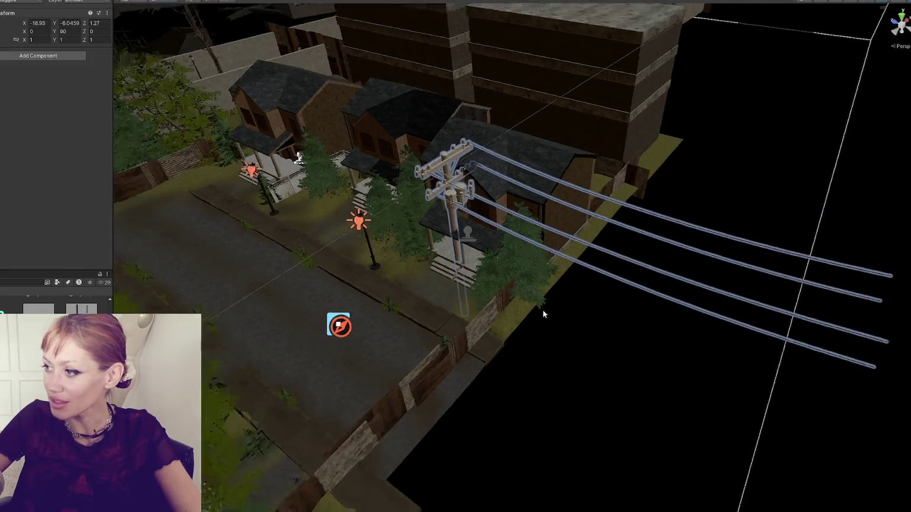
pyautogui.scroll(-2, 391, 270)
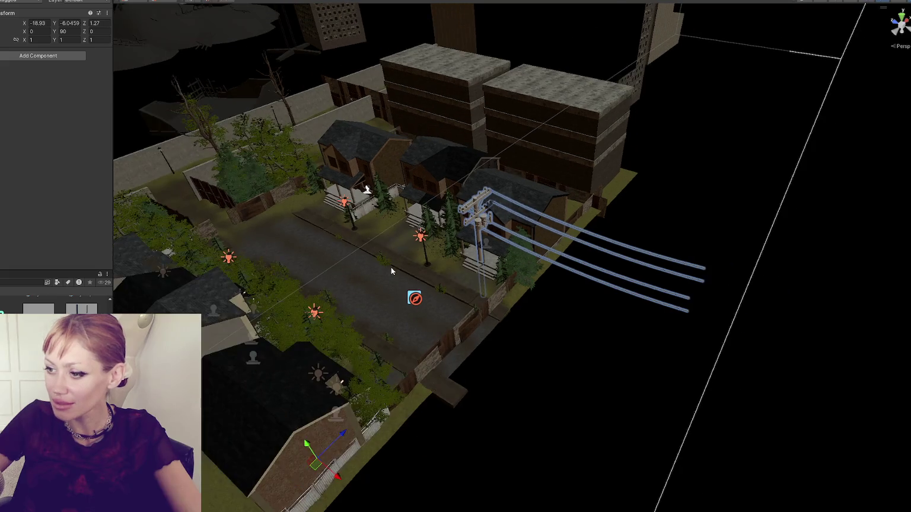
# Delete the imported poles, gate and fences, undoing until a single PowerLineMain pole with wires remains
pyautogui.press('Delete')
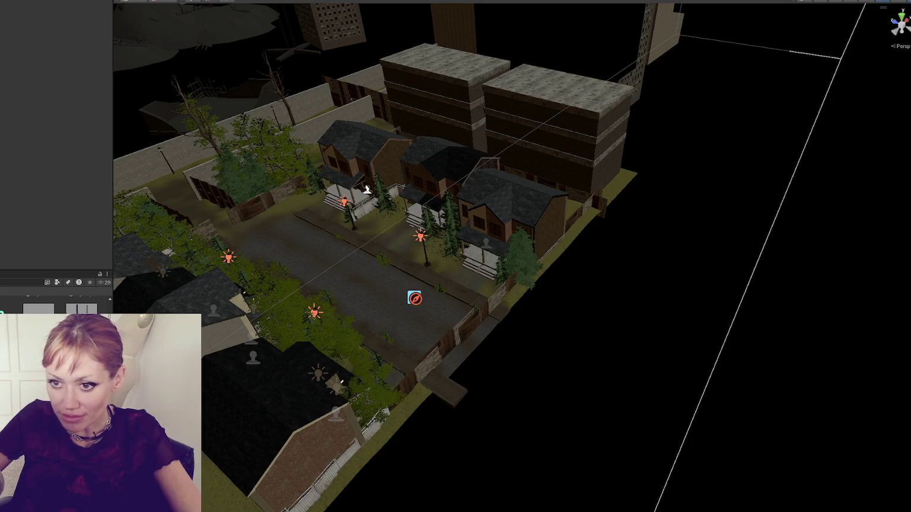
pyautogui.hotkey('ctrl', 'z')
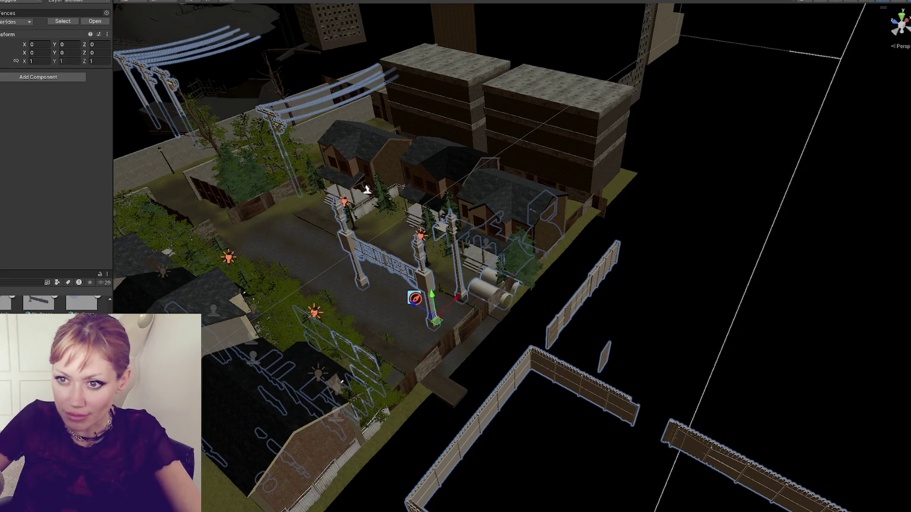
pyautogui.hotkey('ctrl', 'z')
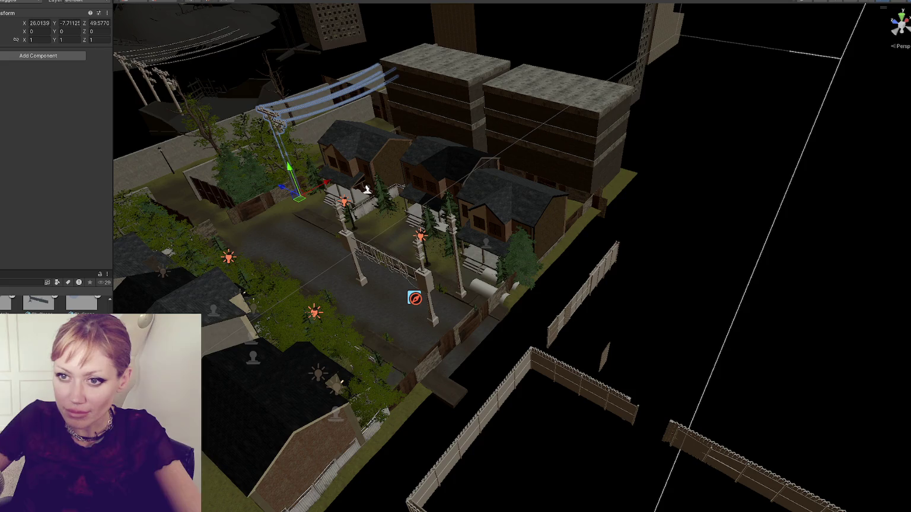
pyautogui.hotkey('ctrl', 'y')
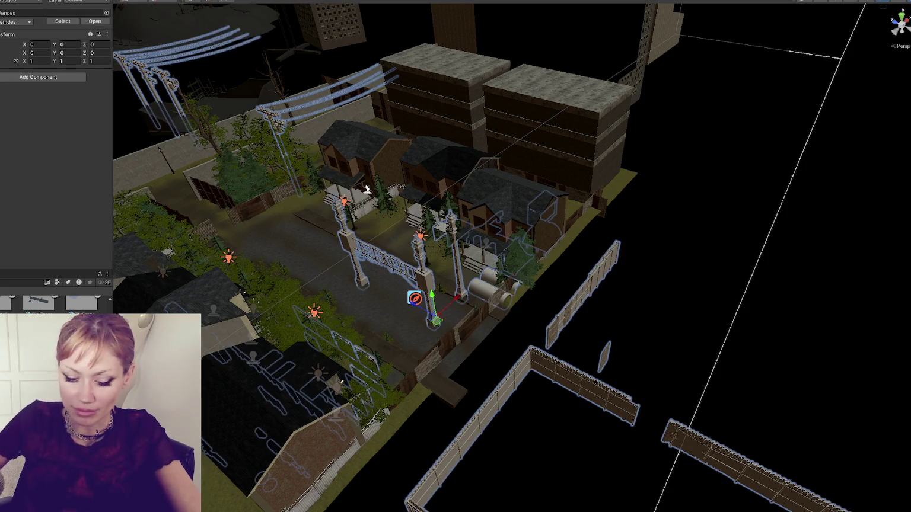
pyautogui.hotkey('ctrl', 'y')
pyautogui.hotkey('ctrl', 'z')
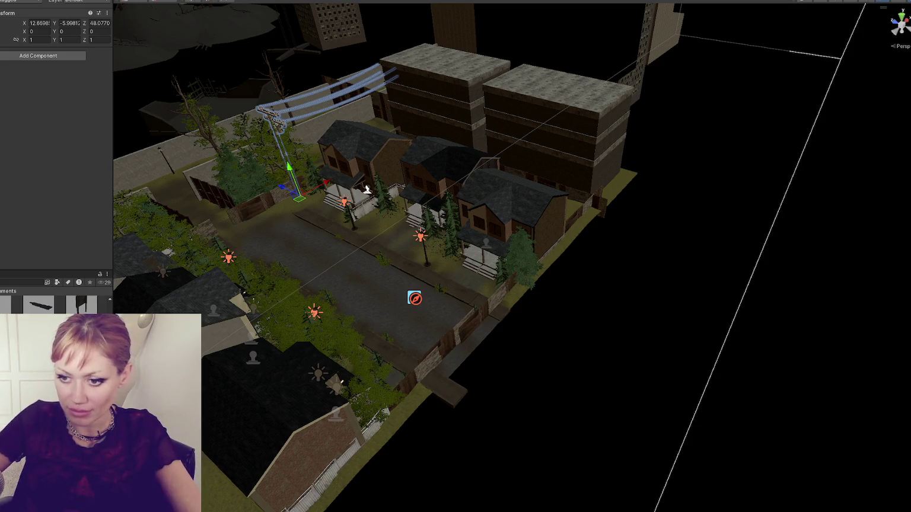
# Rotate PowerLineMain 90° on Y and move it along Z, Y and X beside the street
pyautogui.click(301, 201)
pyautogui.press('e')
pyautogui.moveTo(301, 215)
pyautogui.mouseDown()
pyautogui.moveTo(184, 226)
pyautogui.moveTo(334, 227)
pyautogui.moveTo(345, 288)
pyautogui.mouseUp()
pyautogui.press('w')
pyautogui.moveTo(274, 378); pyautogui.dragTo(414, 385)
pyautogui.moveTo(375, 347); pyautogui.dragTo(378, 317)
pyautogui.moveTo(372, 353)
pyautogui.mouseDown()
pyautogui.moveTo(360, 378)
pyautogui.moveTo(376, 348)
pyautogui.moveTo(350, 365)
pyautogui.moveTo(347, 348)
pyautogui.mouseUp()
# Cancel a second power-line placement and reset the scale value to 1
pyautogui.moveTo(38, 306)
pyautogui.mouseDown()
pyautogui.moveTo(896, 356)
pyautogui.moveTo(763, 367)
pyautogui.moveTo(20, 282)
pyautogui.mouseUp()
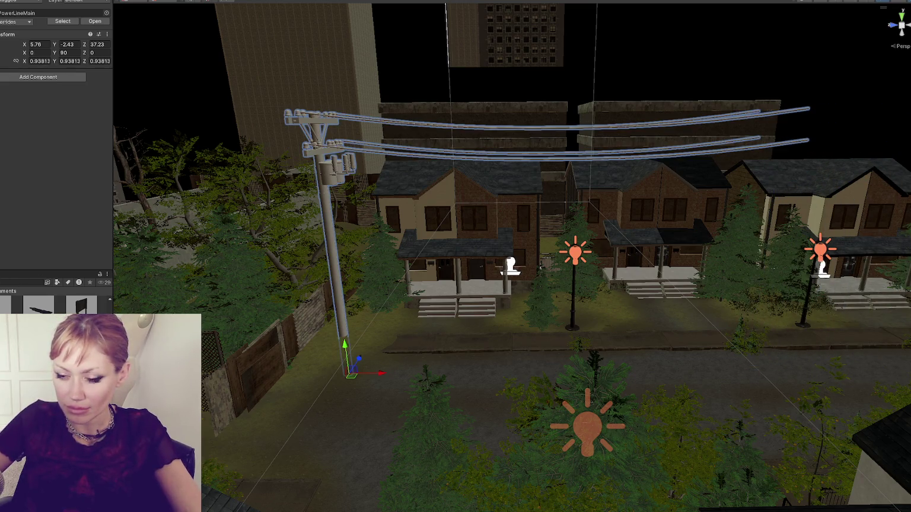
pyautogui.doubleClick(38, 61)
pyautogui.write('1')
pyautogui.press('Return')
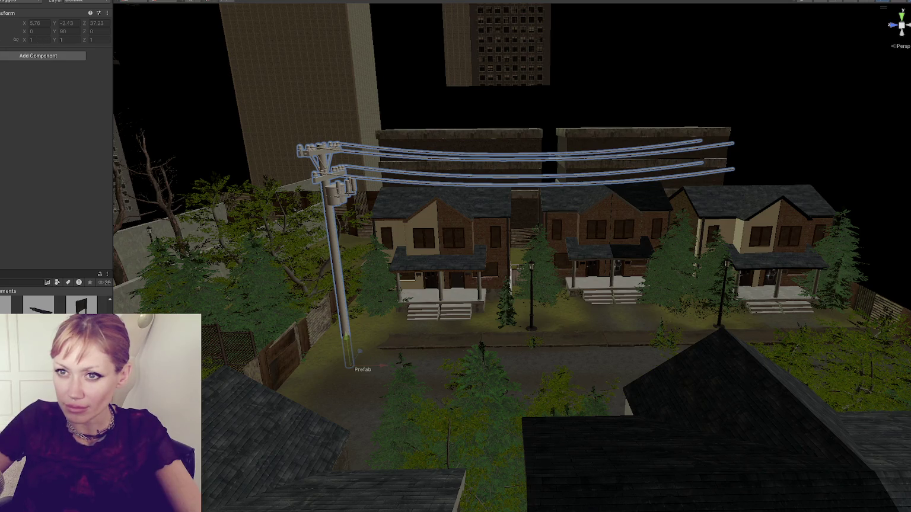
# Click through the pole, wires and prefab to select the child object near the houses
pyautogui.click(335, 249)
pyautogui.click(332, 178)
pyautogui.click(332, 178)
pyautogui.click(332, 178)
pyautogui.click(593, 89)
pyautogui.click(534, 156)
pyautogui.click(593, 89)
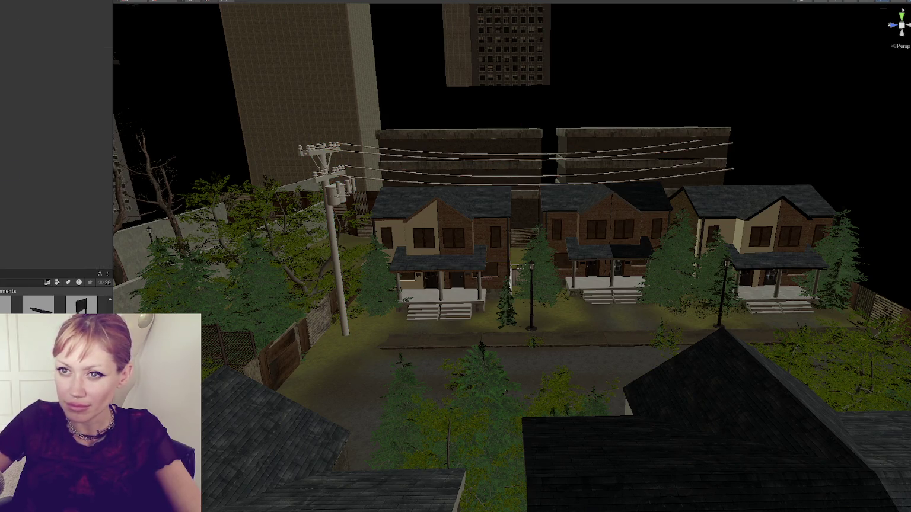
pyautogui.click(534, 156)
pyautogui.click(514, 264)
# Reset that child object's position to X 0, Y 0, Z 0
pyautogui.click(49, 25)
pyautogui.write('0')
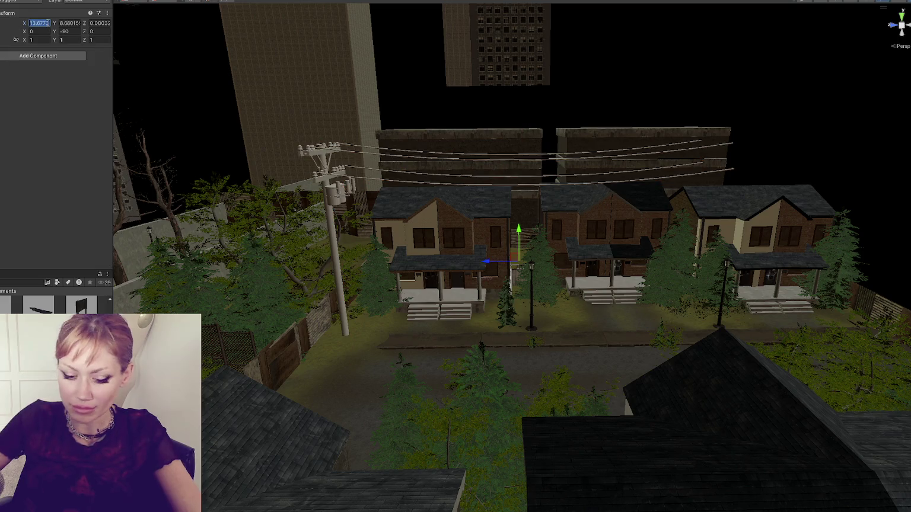
pyautogui.press('Tab')
pyautogui.write('0')
pyautogui.press('Tab')
pyautogui.write('0')
pyautogui.press('Return')
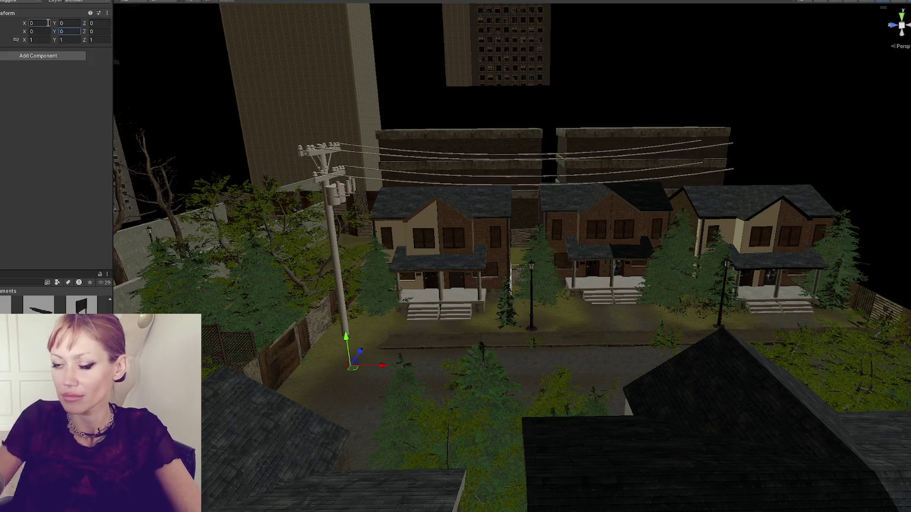
# Select the power line's root object and scale it down uniformly to about 0.93813
pyautogui.click(534, 155)
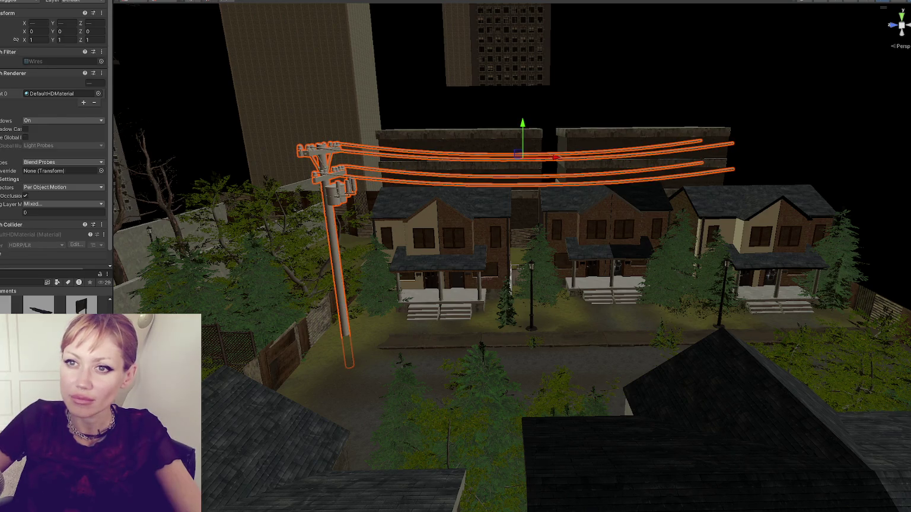
pyautogui.click(344, 305)
pyautogui.moveTo(349, 367); pyautogui.dragTo(349, 368)
pyautogui.hotkey('shift', 'd')
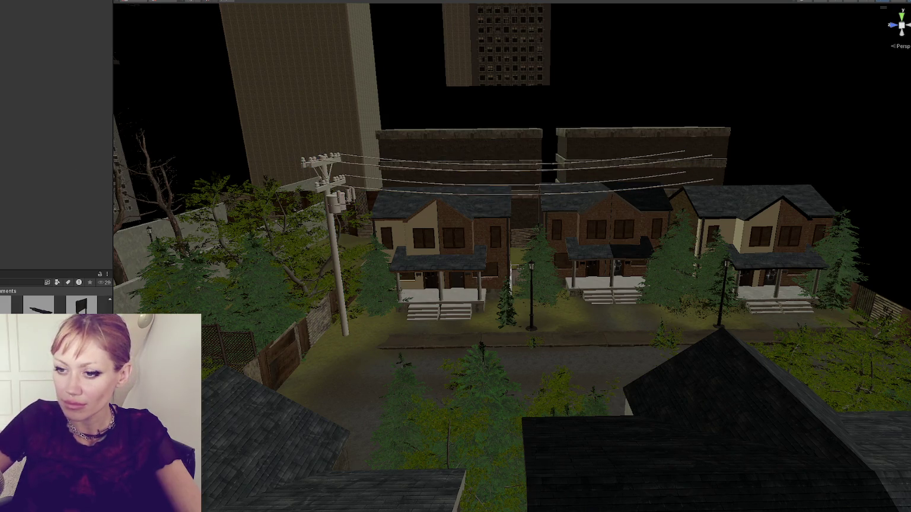
# Frame the power wires and orbit the view down the street toward the houses
pyautogui.click(22, 283)
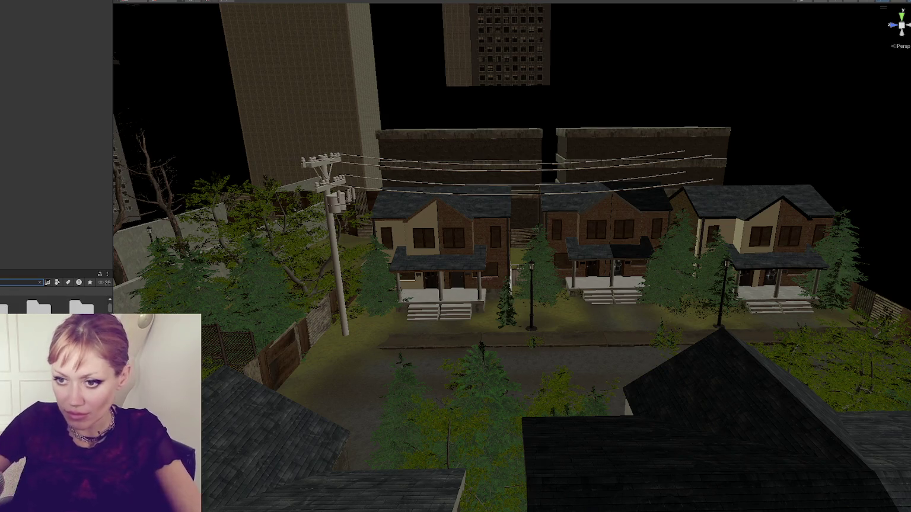
pyautogui.click(386, 191)
pyautogui.press('f')
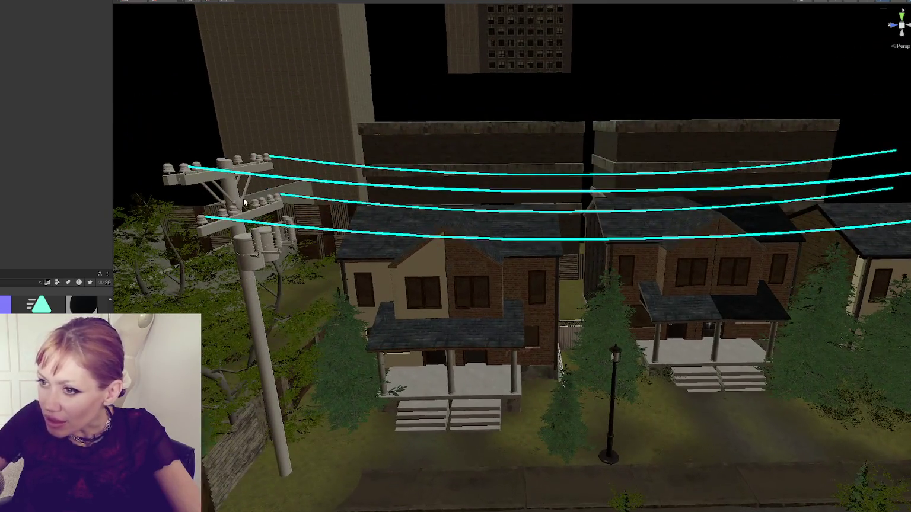
pyautogui.moveTo(273, 217)
pyautogui.mouseDown()
pyautogui.moveTo(392, 223)
pyautogui.moveTo(367, 220)
pyautogui.moveTo(380, 221)
pyautogui.mouseUp()
pyautogui.click(252, 294)
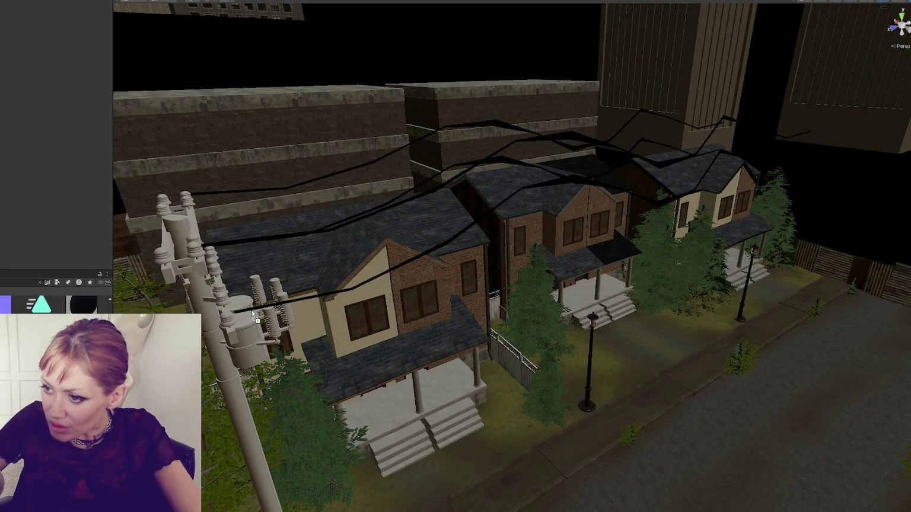
pyautogui.moveTo(253, 315); pyautogui.dragTo(332, 309)
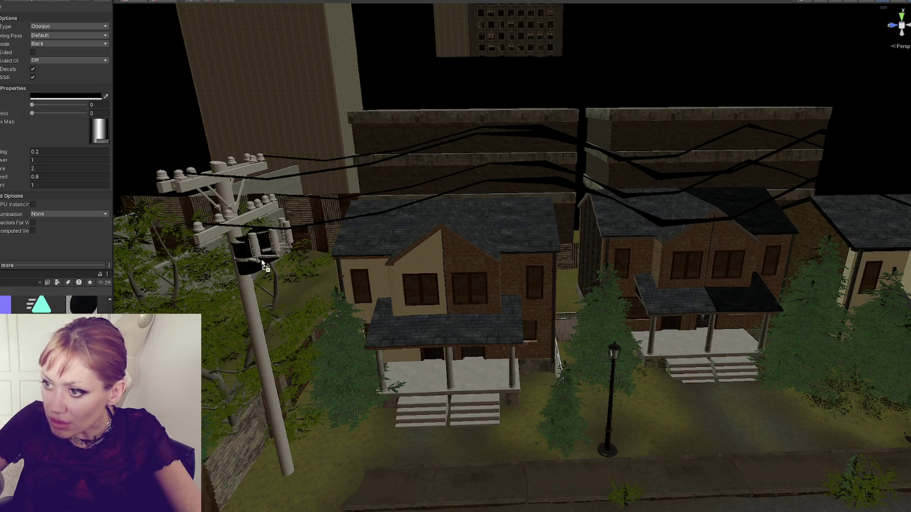
pyautogui.moveTo(281, 233); pyautogui.dragTo(533, 249)
# Drag materials onto the pole, first dark then brown wood, and another material onto the transformer
pyautogui.click(21, 282)
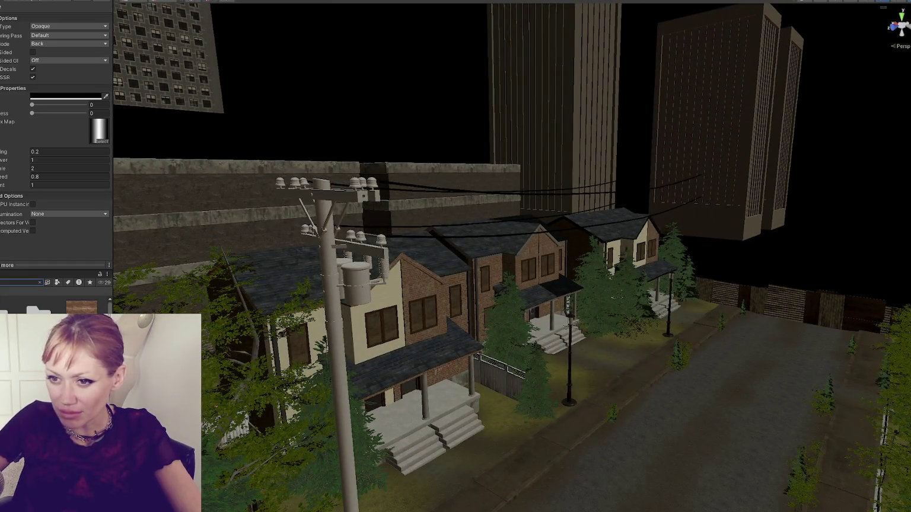
pyautogui.moveTo(81, 307)
pyautogui.mouseDown()
pyautogui.moveTo(367, 240)
pyautogui.moveTo(362, 252)
pyautogui.moveTo(383, 267)
pyautogui.moveTo(364, 283)
pyautogui.mouseUp()
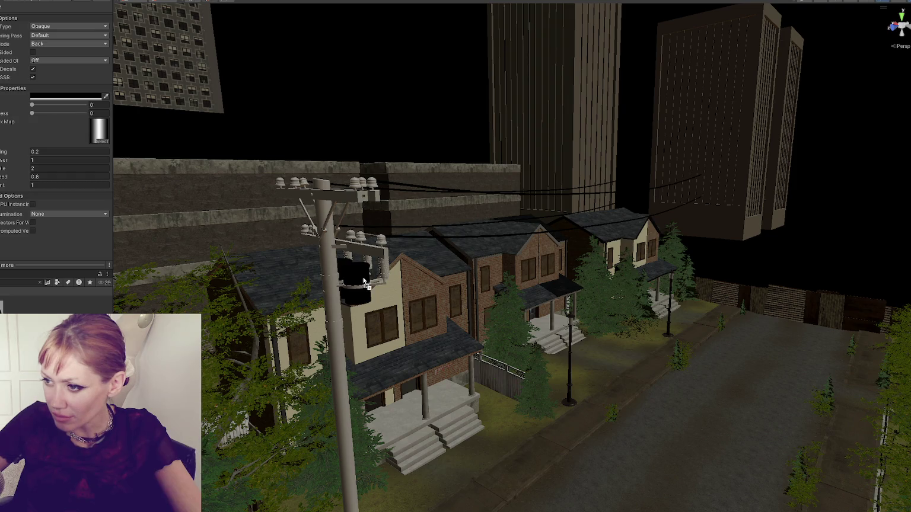
pyautogui.moveTo(301, 334); pyautogui.dragTo(335, 328)
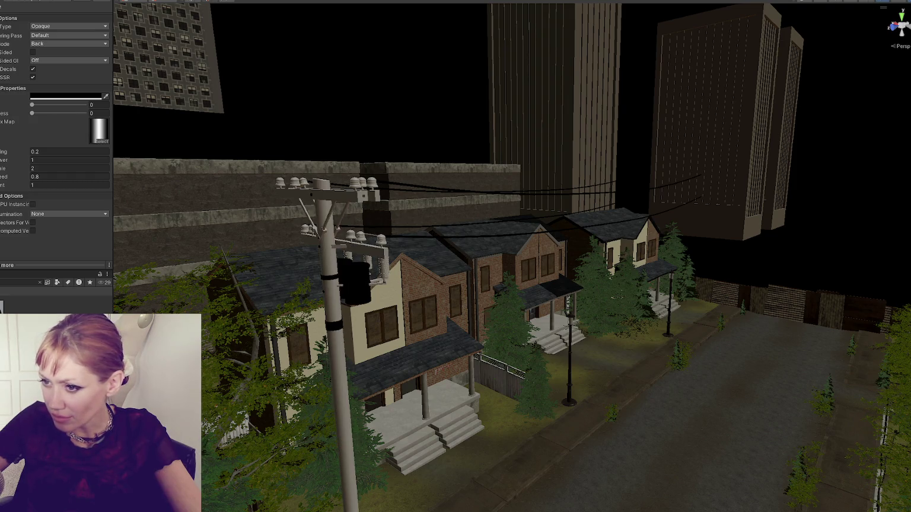
pyautogui.moveTo(182, 302)
pyautogui.mouseDown()
pyautogui.moveTo(342, 255)
pyautogui.moveTo(308, 255)
pyautogui.mouseUp()
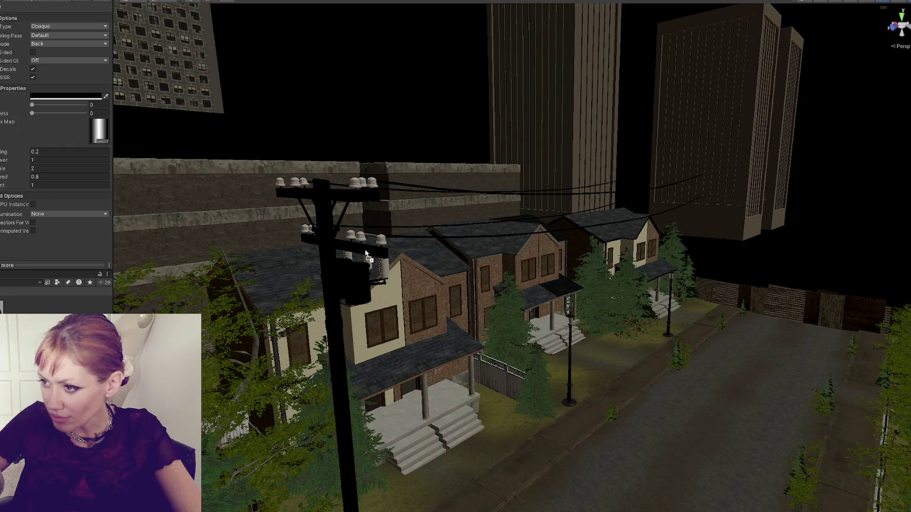
pyautogui.click(27, 282)
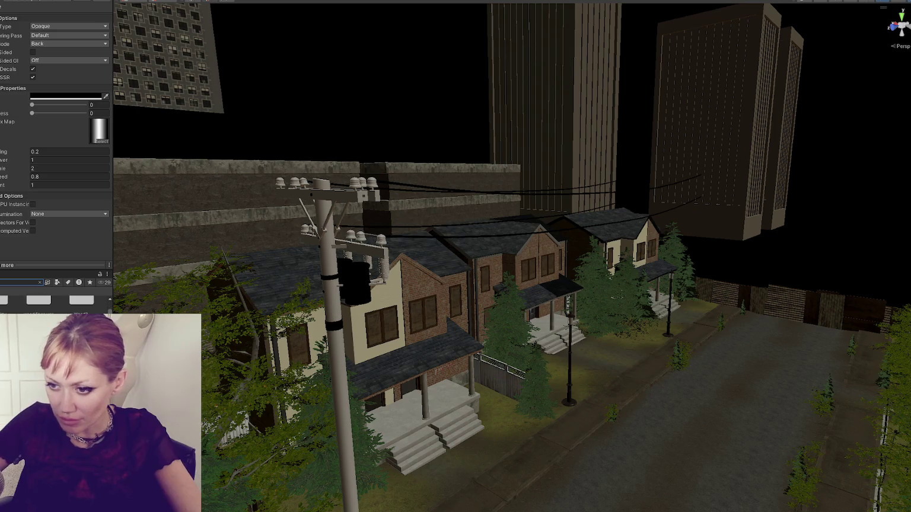
pyautogui.moveTo(5, 306)
pyautogui.mouseDown()
pyautogui.moveTo(365, 300)
pyautogui.moveTo(336, 307)
pyautogui.mouseUp()
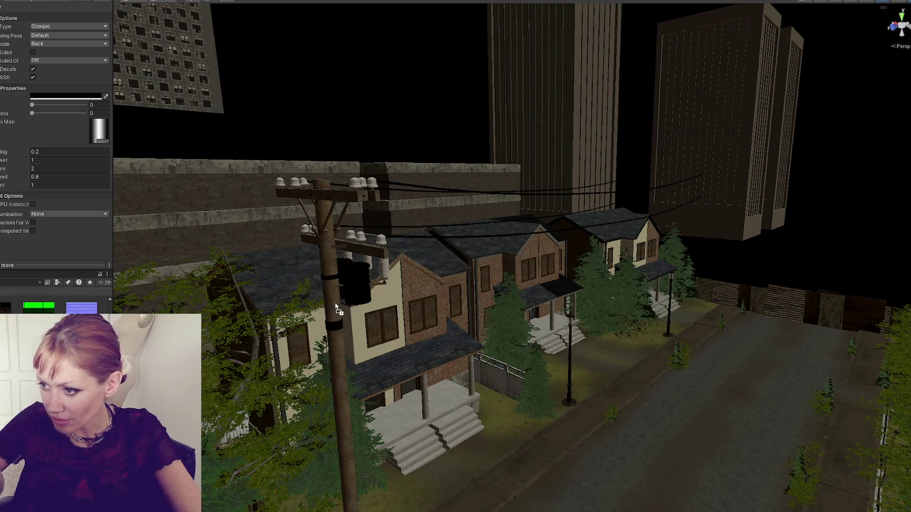
pyautogui.click(24, 282)
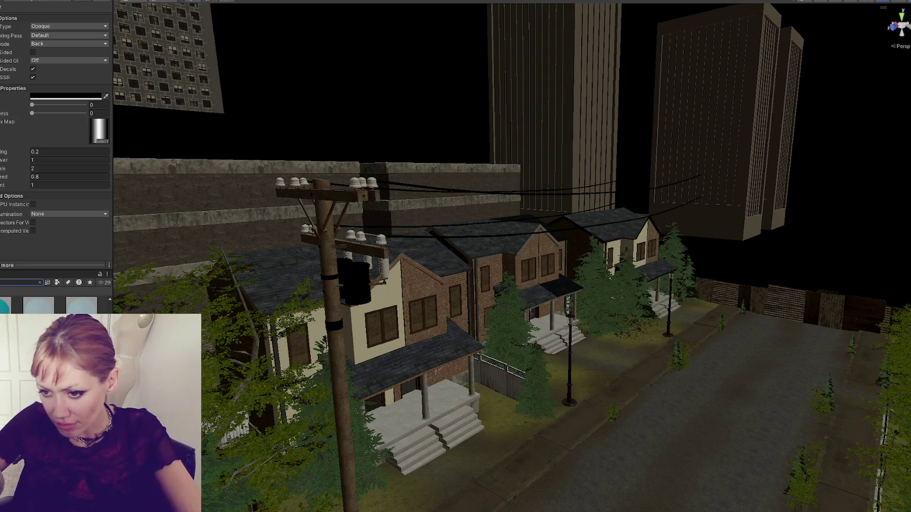
pyautogui.moveTo(356, 282)
pyautogui.mouseDown()
pyautogui.moveTo(389, 274)
pyautogui.moveTo(380, 241)
pyautogui.mouseUp()
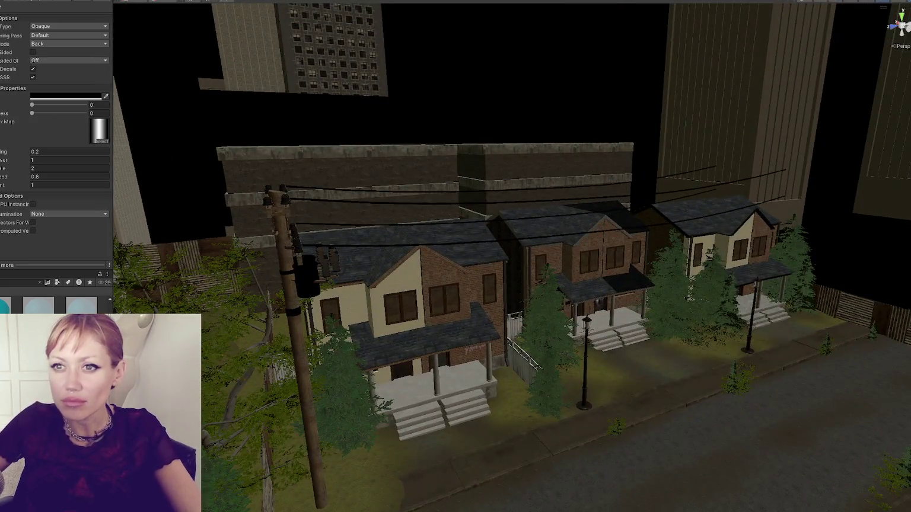
# Move the power line and its poles along the street into position
pyautogui.click(299, 356)
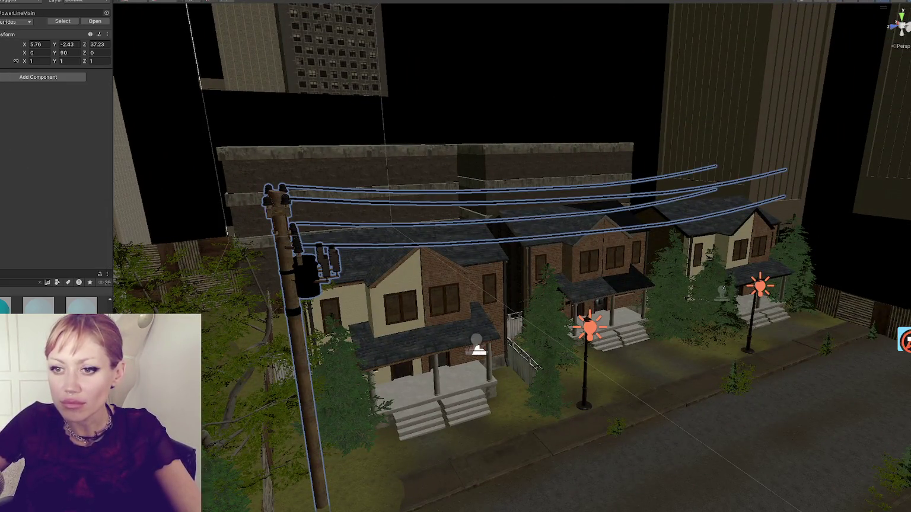
pyautogui.scroll(-5, 362, 269)
pyautogui.moveTo(392, 444)
pyautogui.mouseDown()
pyautogui.moveTo(769, 396)
pyautogui.moveTo(724, 401)
pyautogui.mouseUp()
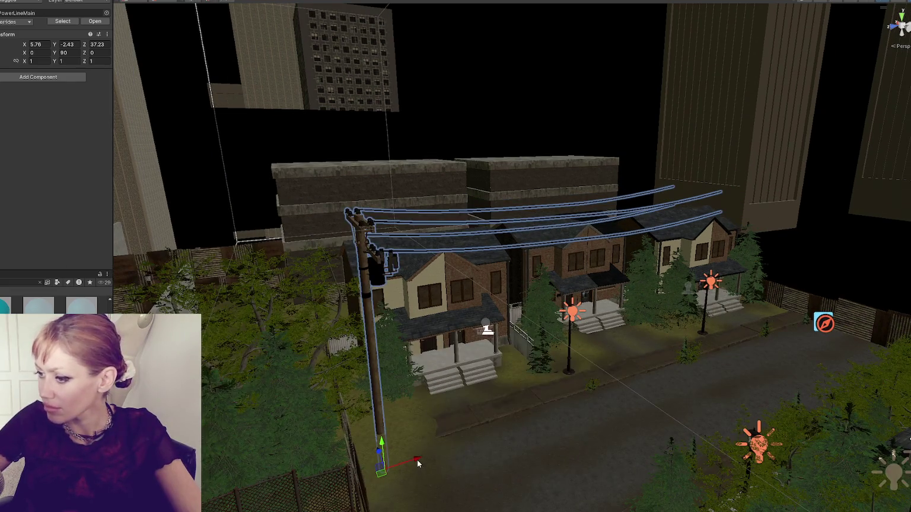
pyautogui.press('f')
pyautogui.moveTo(359, 391)
pyautogui.mouseDown()
pyautogui.moveTo(371, 401)
pyautogui.moveTo(354, 405)
pyautogui.mouseUp()
pyautogui.scroll(-3, 267, 370)
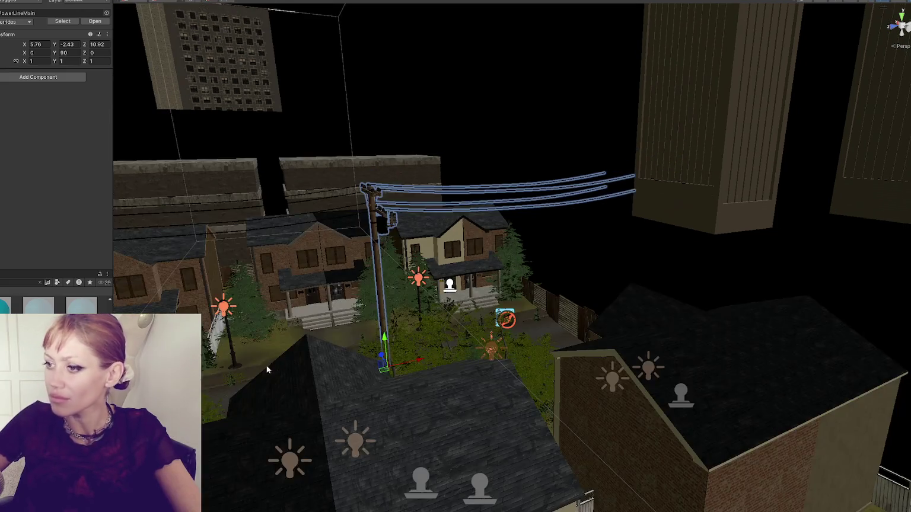
pyautogui.scroll(-3, 266, 370)
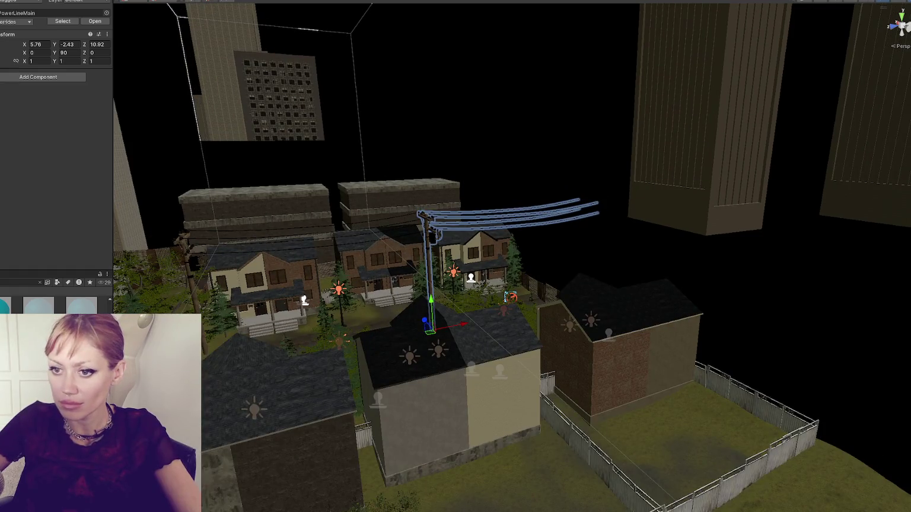
pyautogui.keyDown('shift'); pyautogui.click(190, 261); pyautogui.keyUp('shift')
pyautogui.scroll(-3, 427, 296)
pyautogui.moveTo(489, 308)
pyautogui.mouseDown()
pyautogui.moveTo(462, 309)
pyautogui.moveTo(484, 297)
pyautogui.moveTo(475, 354)
pyautogui.moveTo(591, 265)
pyautogui.mouseUp()
pyautogui.scroll(5, 474, 355)
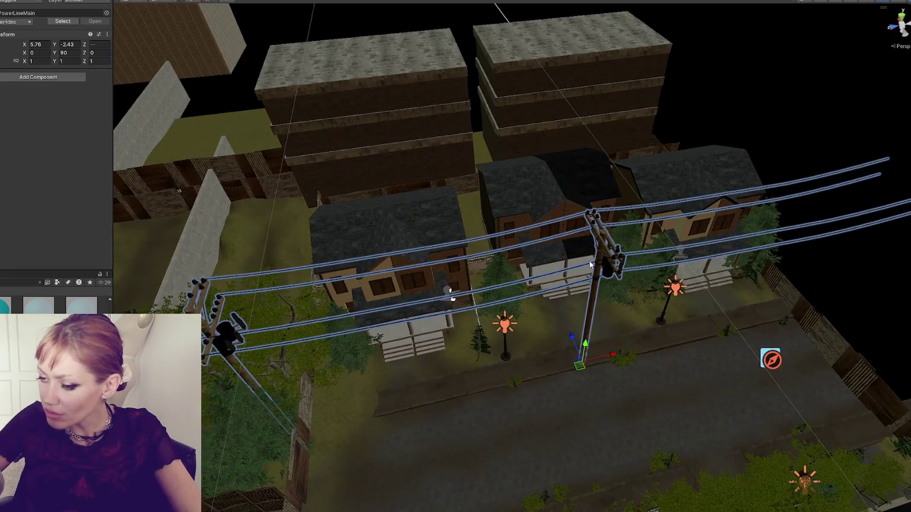
pyautogui.scroll(-2, 591, 265)
pyautogui.moveTo(605, 339)
pyautogui.mouseDown()
pyautogui.moveTo(585, 344)
pyautogui.moveTo(597, 343)
pyautogui.mouseUp()
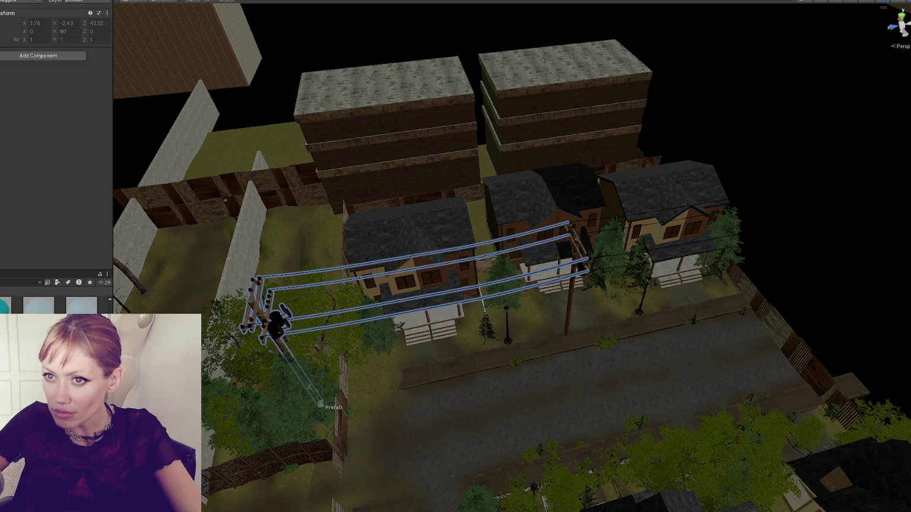
# Shorten the wires to X scale 0.95 and nudge the power line along the street
pyautogui.click(535, 285)
pyautogui.moveTo(464, 272); pyautogui.dragTo(456, 273)
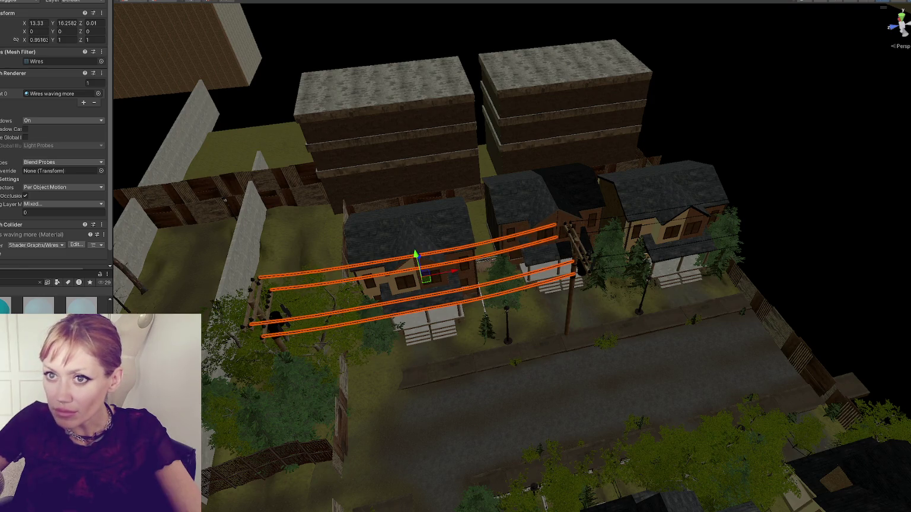
pyautogui.press('Delete')
pyautogui.click(362, 253)
pyautogui.click(366, 258)
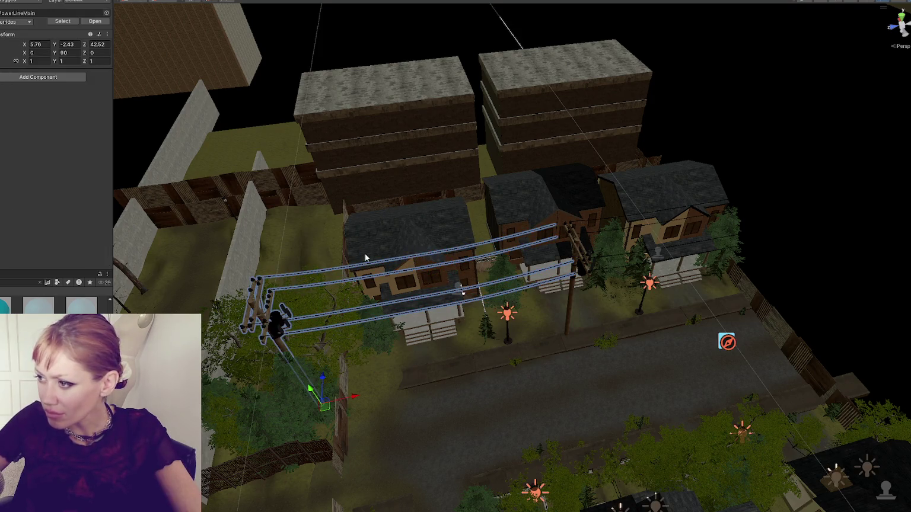
pyautogui.moveTo(355, 399); pyautogui.dragTo(369, 394)
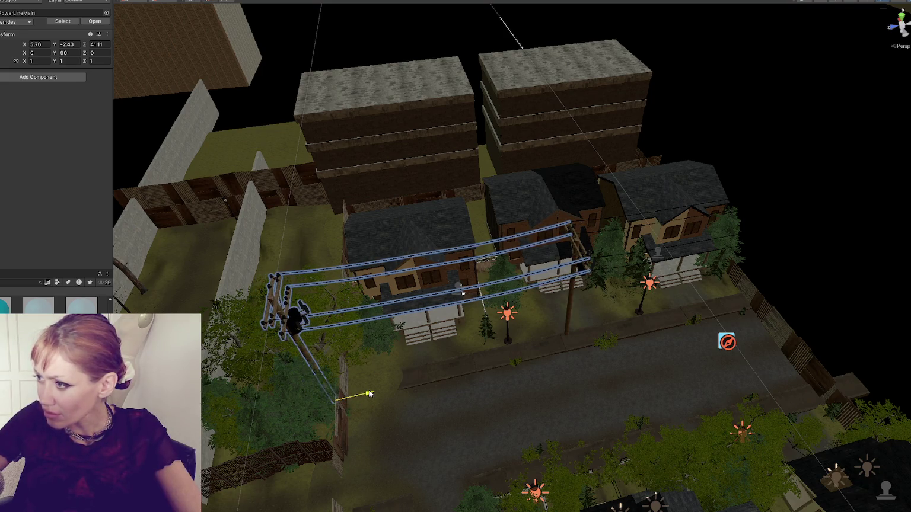
# Duplicate the power line and slide the copy and its far pole further along the street
pyautogui.hotkey('ctrl', 'd')
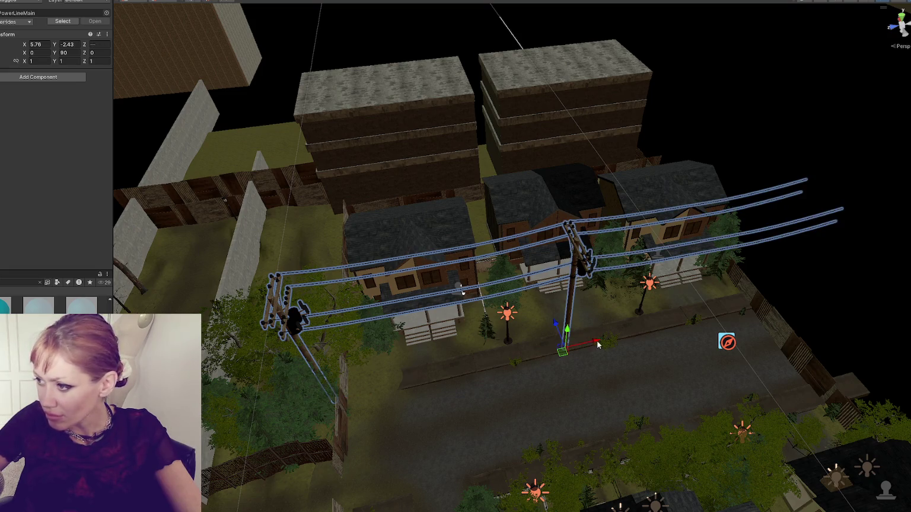
pyautogui.moveTo(597, 346); pyautogui.dragTo(599, 342)
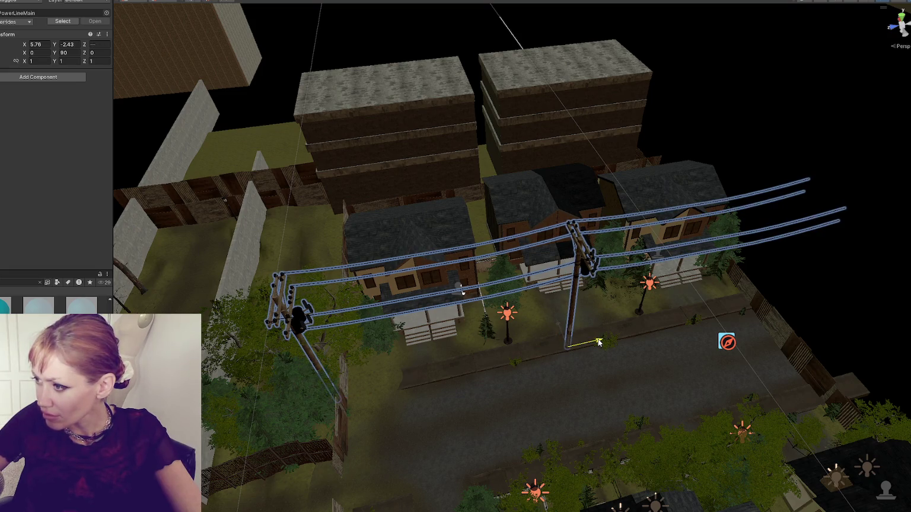
pyautogui.click(572, 307)
pyautogui.moveTo(596, 341)
pyautogui.mouseDown()
pyautogui.moveTo(695, 333)
pyautogui.moveTo(777, 307)
pyautogui.mouseUp()
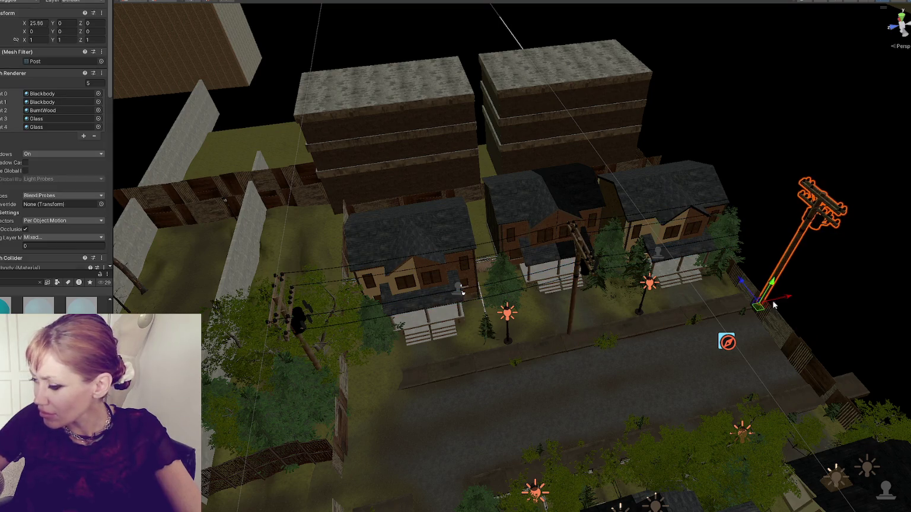
pyautogui.press('f')
pyautogui.moveTo(442, 293)
pyautogui.mouseDown()
pyautogui.moveTo(460, 296)
pyautogui.moveTo(444, 297)
pyautogui.mouseUp()
pyautogui.scroll(-5, 587, 285)
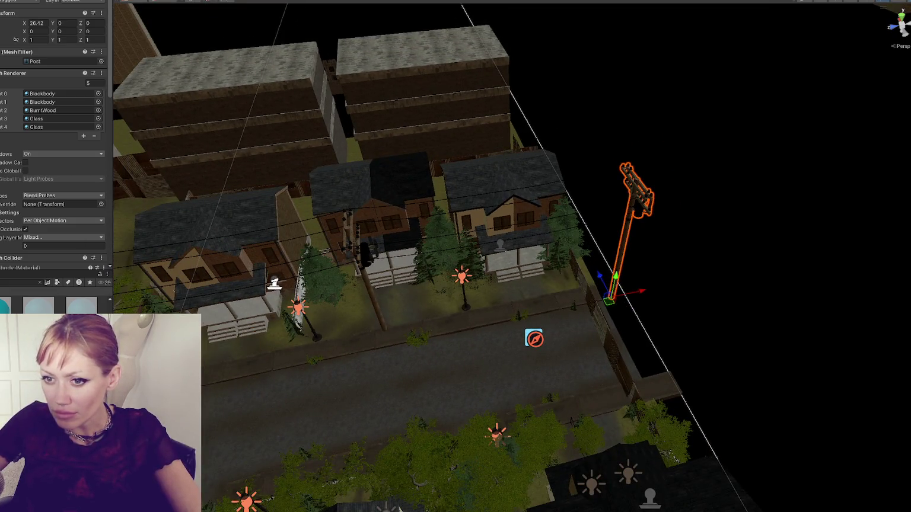
pyautogui.click(377, 297)
pyautogui.press('f')
pyautogui.press('Left')
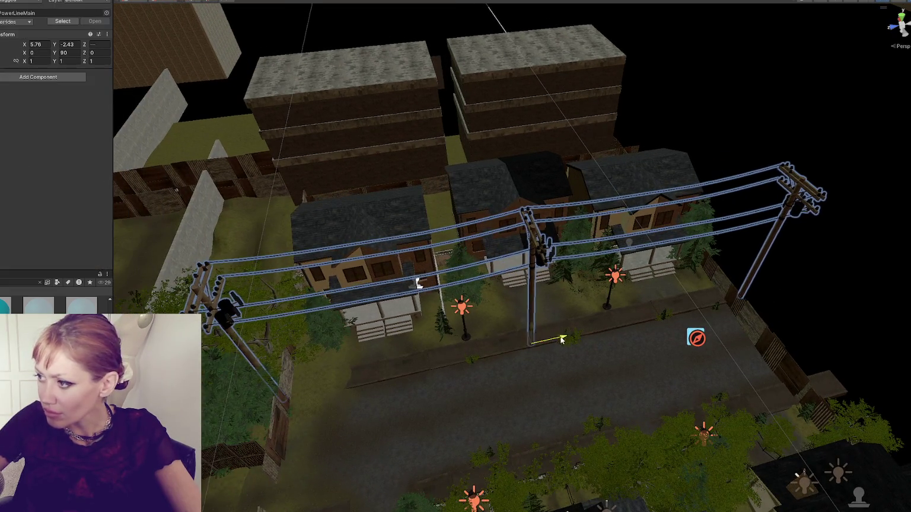
pyautogui.moveTo(530, 345); pyautogui.dragTo(521, 346)
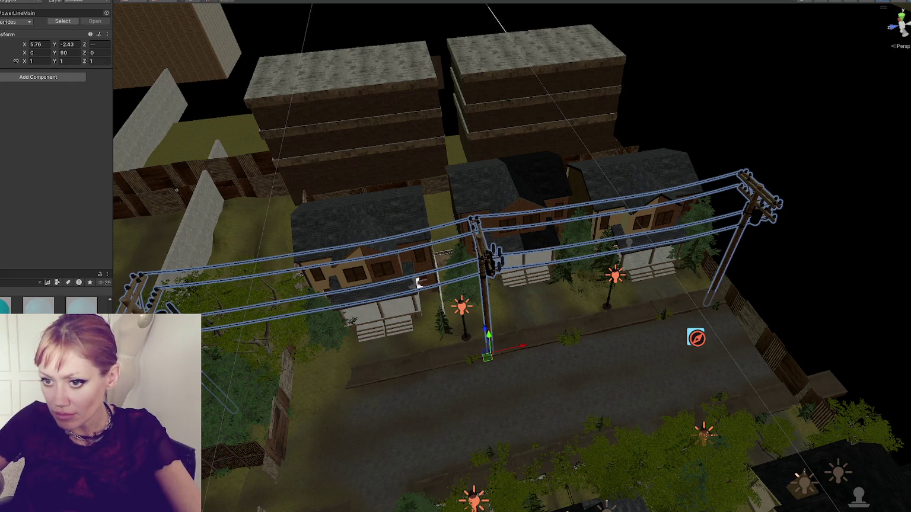
pyautogui.click(531, 271)
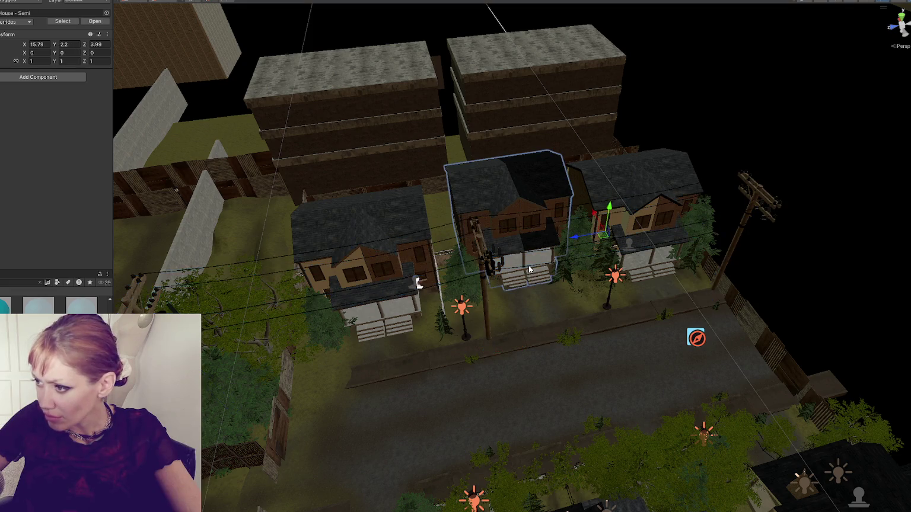
# Shorten the wires further to X scale 0.884
pyautogui.scroll(5, 501, 270)
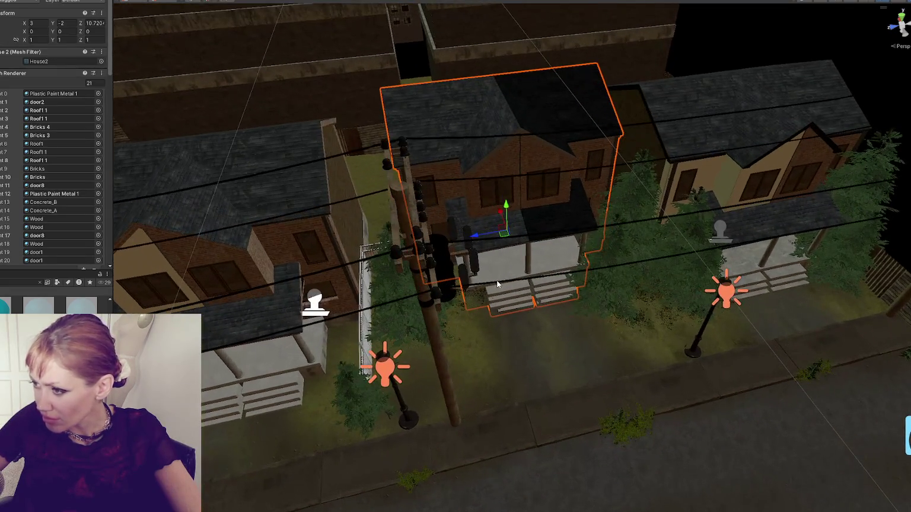
pyautogui.click(498, 281)
pyautogui.scroll(-3, 499, 284)
pyautogui.click(502, 274)
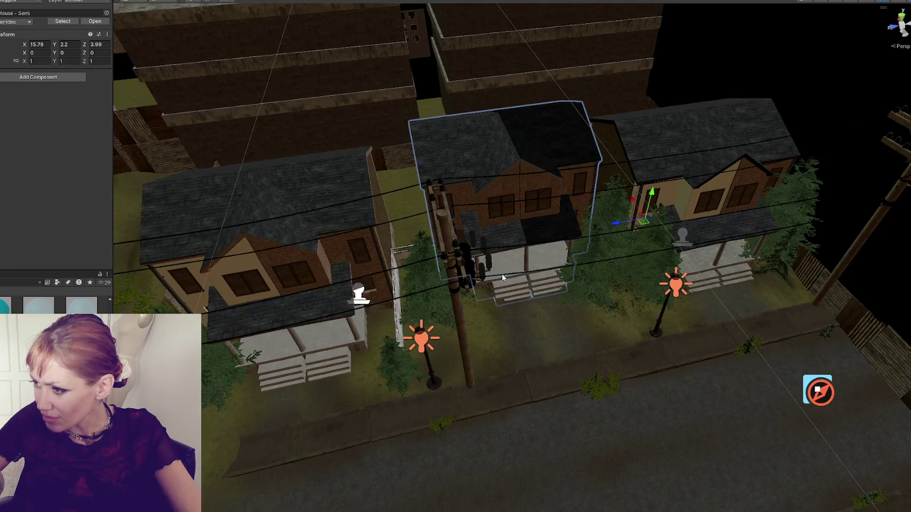
pyautogui.click(506, 273)
pyautogui.click(504, 274)
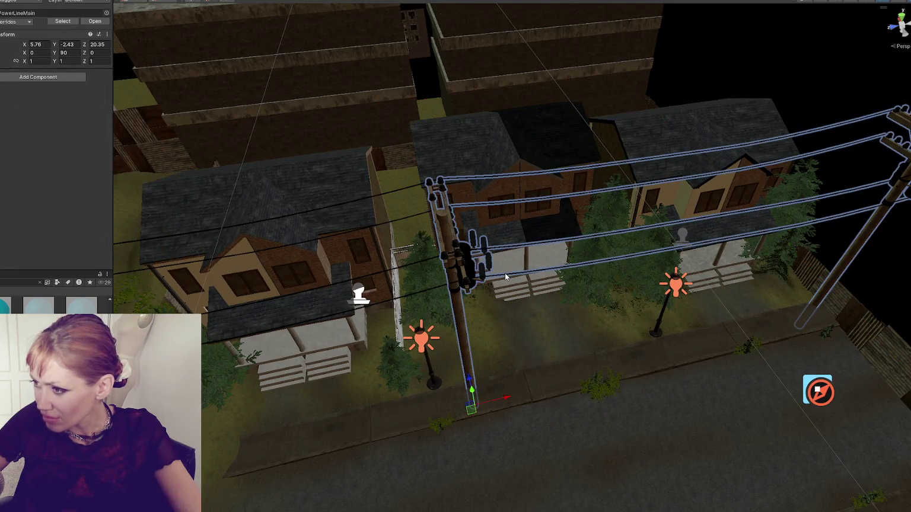
pyautogui.click(504, 274)
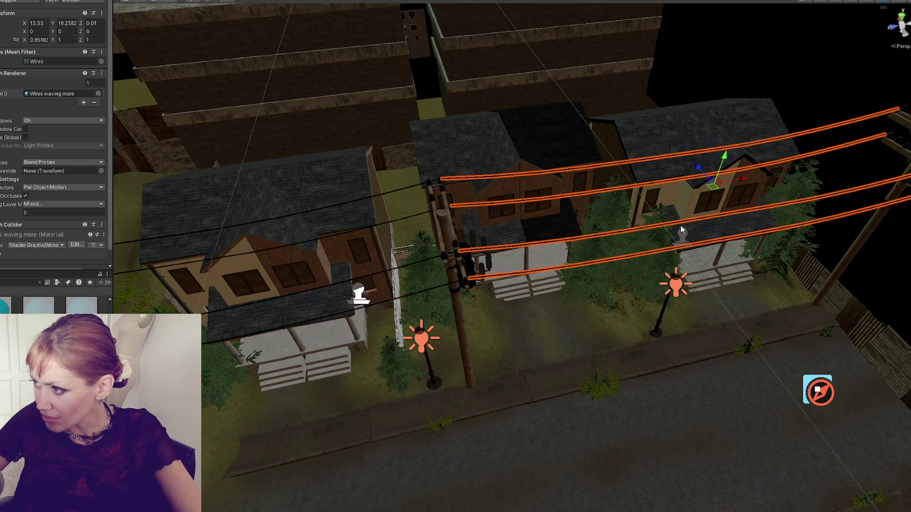
pyautogui.moveTo(747, 177)
pyautogui.mouseDown()
pyautogui.moveTo(423, 261)
pyautogui.moveTo(436, 257)
pyautogui.mouseUp()
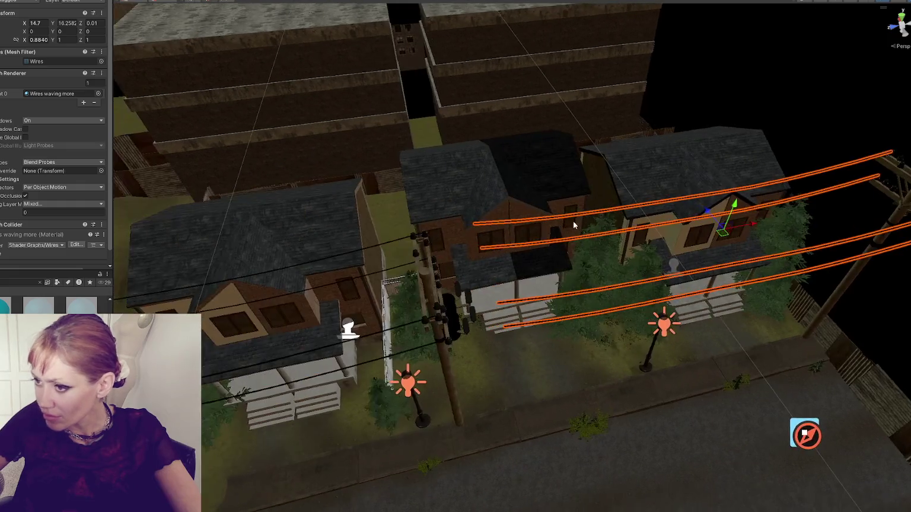
# Slide the pole along the street and move the power line to Z 40.8
pyautogui.click(439, 334)
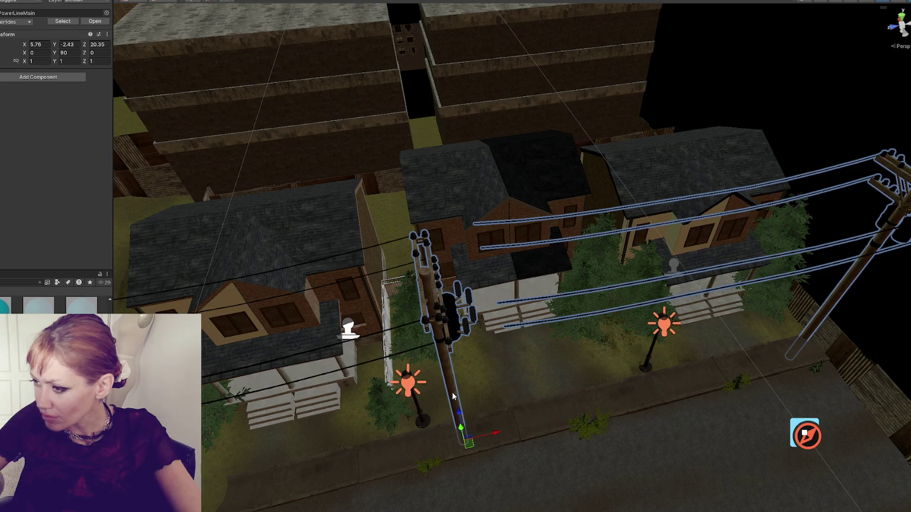
pyautogui.click(453, 397)
pyautogui.moveTo(492, 434); pyautogui.dragTo(534, 425)
pyautogui.scroll(-4, 456, 356)
pyautogui.click(503, 332)
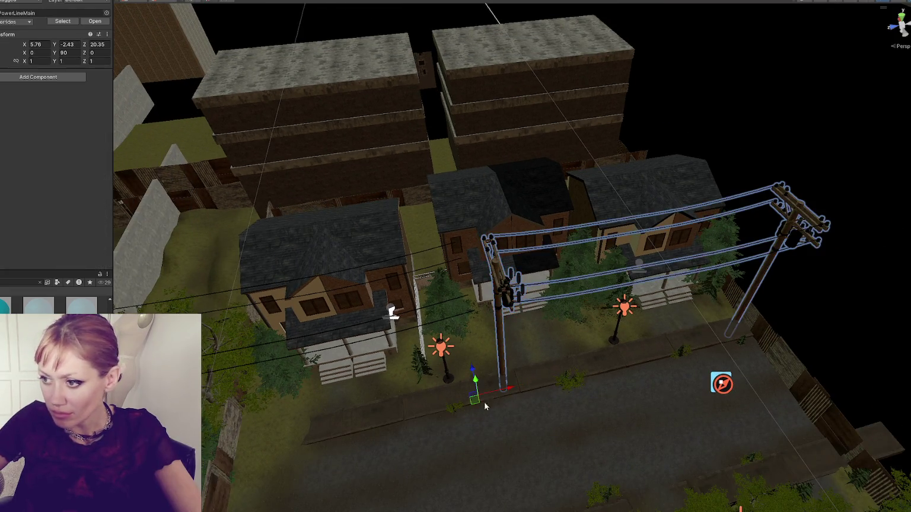
pyautogui.scroll(-3, 524, 384)
pyautogui.moveTo(519, 355)
pyautogui.mouseDown()
pyautogui.moveTo(312, 389)
pyautogui.moveTo(323, 402)
pyautogui.moveTo(345, 397)
pyautogui.mouseUp()
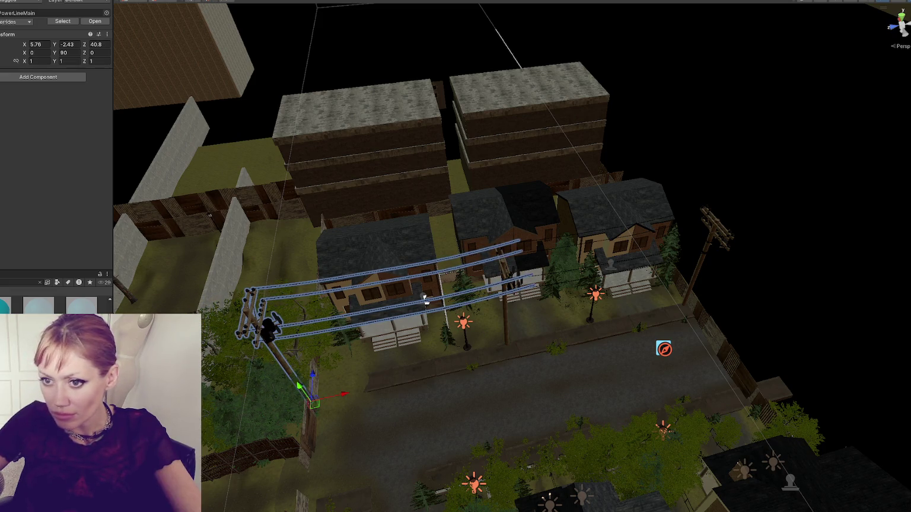
# Paste a copy of the power line and slide it into place between the poles
pyautogui.hotkey('ctrl', 'v')
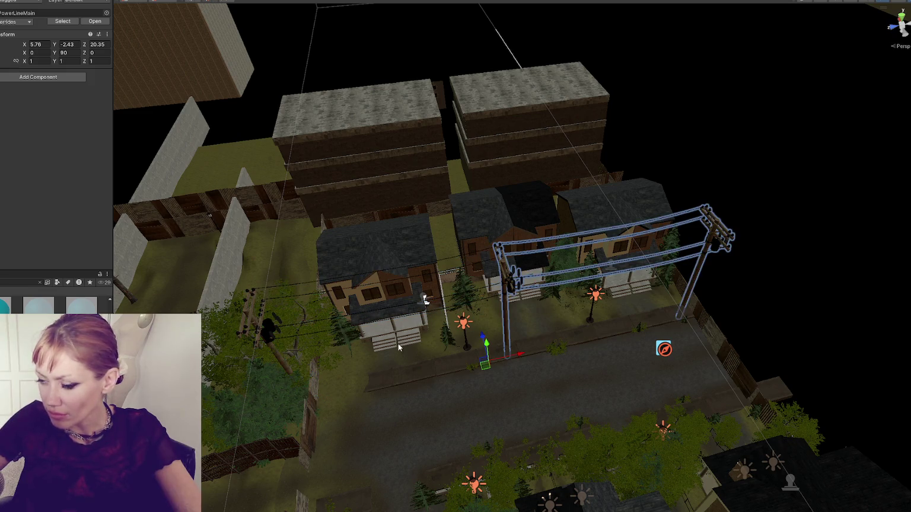
pyautogui.hotkey('ctrl', 'z')
pyautogui.hotkey('ctrl', 'z')
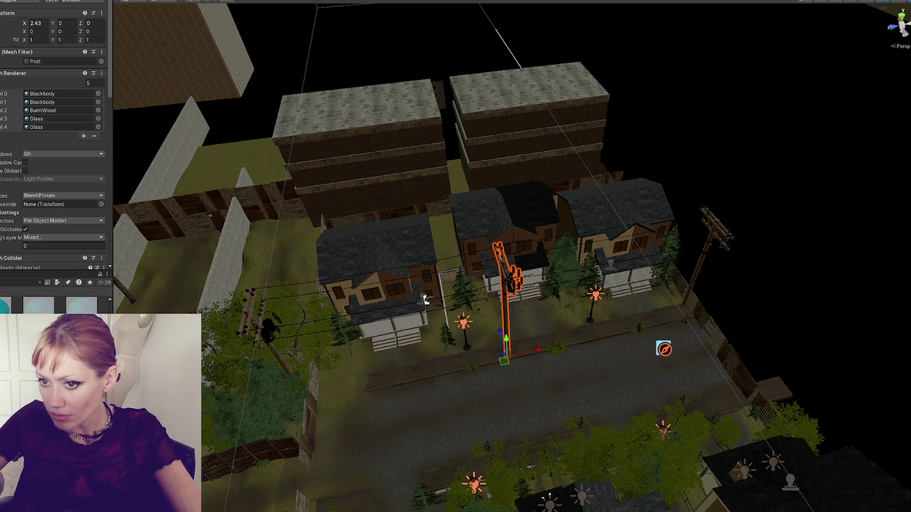
pyautogui.hotkey('ctrl', 'z')
pyautogui.hotkey('ctrl', 'y')
pyautogui.hotkey('ctrl', 'y')
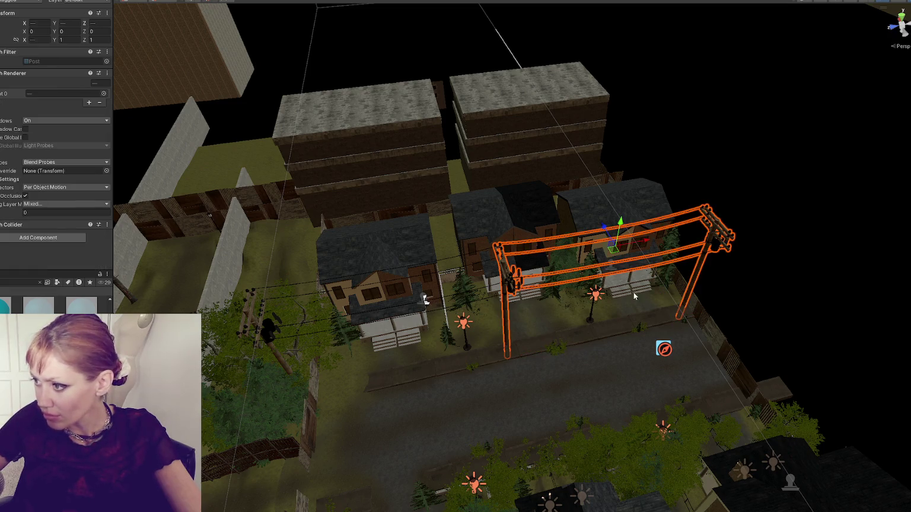
pyautogui.moveTo(648, 240); pyautogui.dragTo(638, 240)
pyautogui.click(425, 301)
pyautogui.scroll(5, 498, 385)
pyautogui.moveTo(488, 422)
pyautogui.mouseDown()
pyautogui.moveTo(592, 405)
pyautogui.moveTo(498, 422)
pyautogui.mouseUp()
# Shorten this span's wires to X 0.8554, then select the icon-marked object by the right fence
pyautogui.scroll(5, 475, 356)
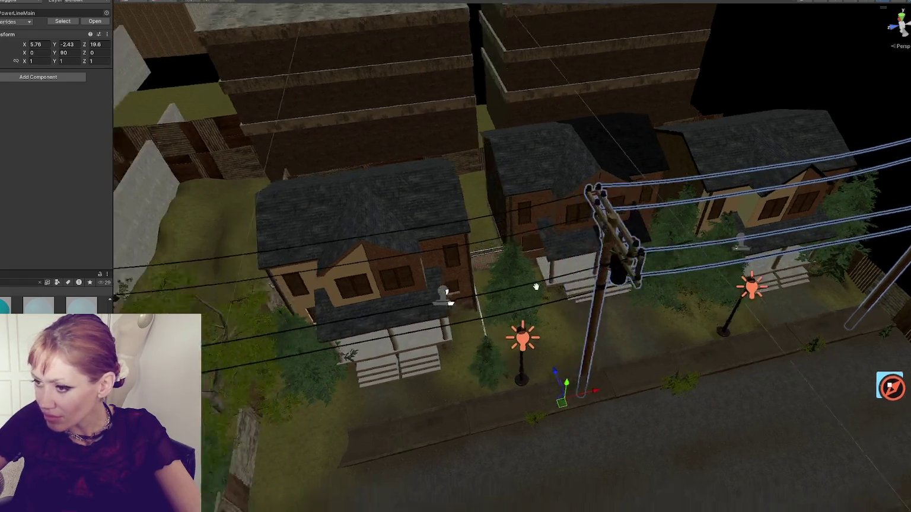
pyautogui.click(449, 296)
pyautogui.click(448, 302)
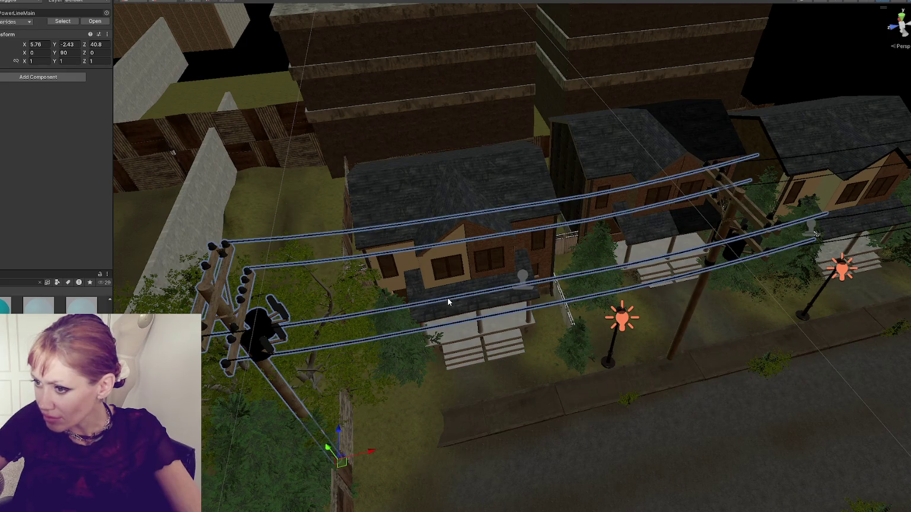
pyautogui.click(485, 290)
pyautogui.moveTo(568, 239); pyautogui.dragTo(541, 245)
pyautogui.moveTo(542, 245)
pyautogui.mouseDown()
pyautogui.moveTo(482, 186)
pyautogui.moveTo(244, 179)
pyautogui.mouseUp()
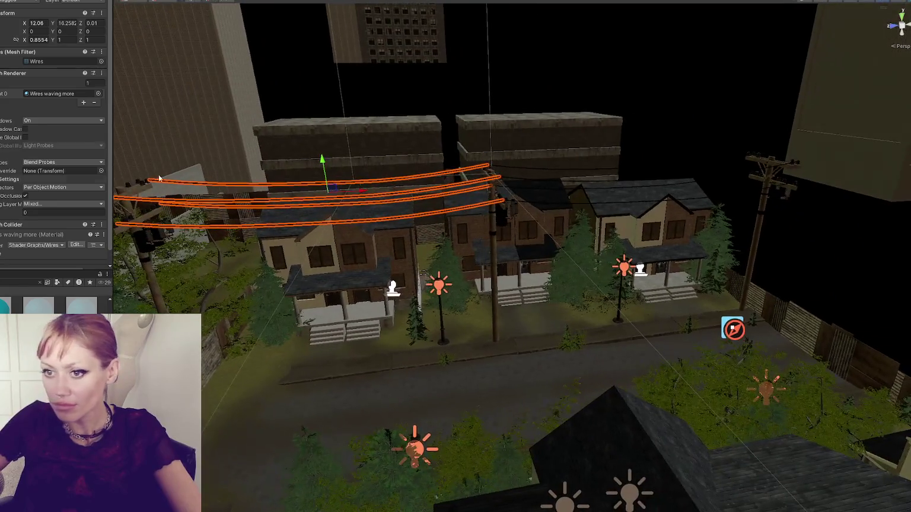
pyautogui.click(733, 329)
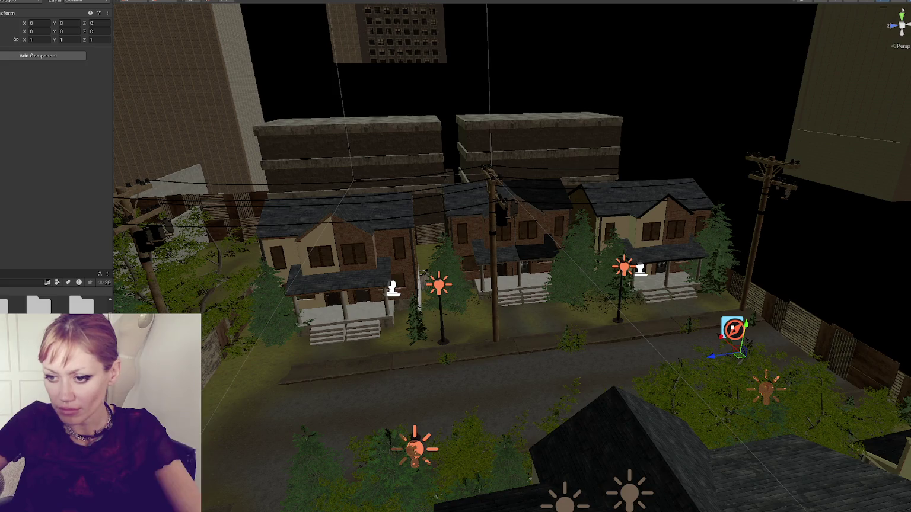
# Frame the selected object and start play mode to enter the first-person game
pyautogui.press('f')
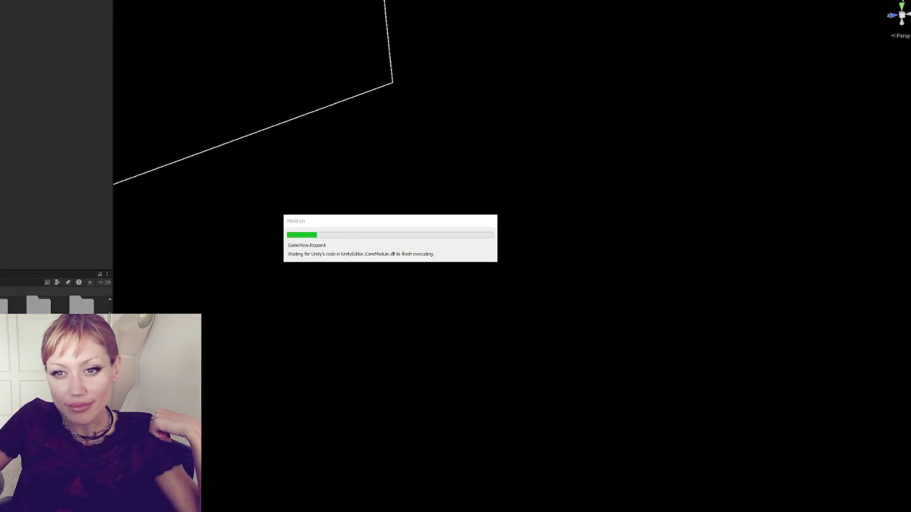
pyautogui.click(511, 302)
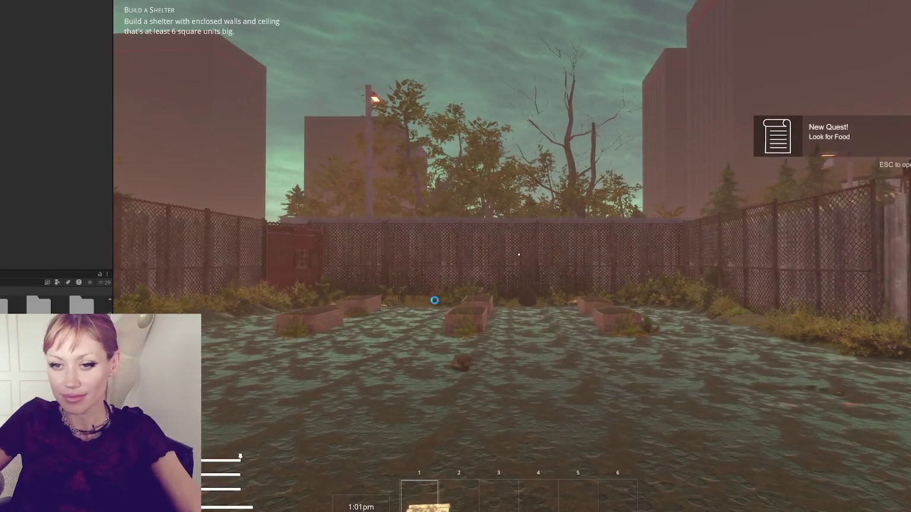
# Walk to the newspaper on the ground and pick it up
pyautogui.click(519, 254)
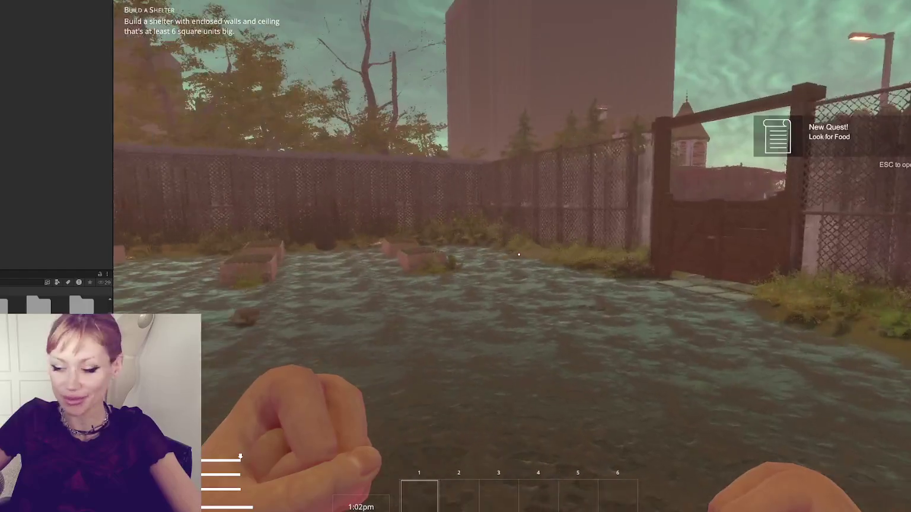
pyautogui.press('w')
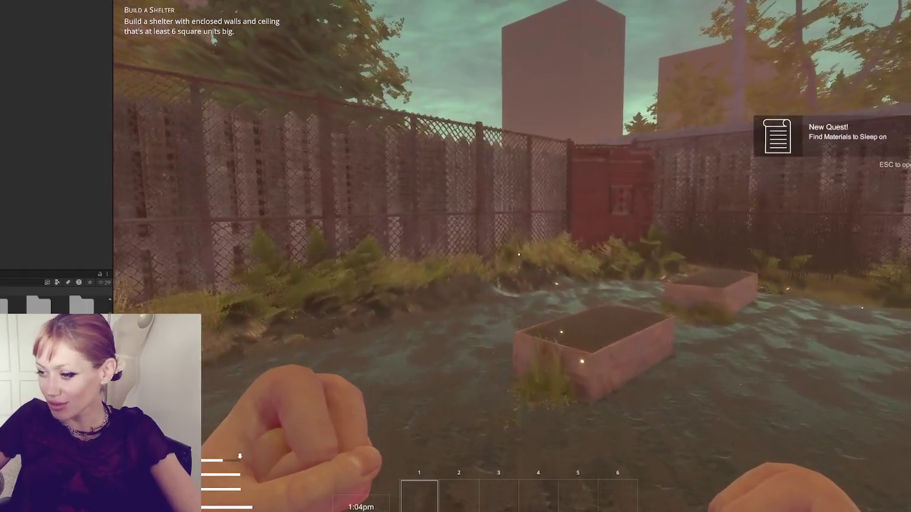
pyautogui.press('w')
pyautogui.press('e')
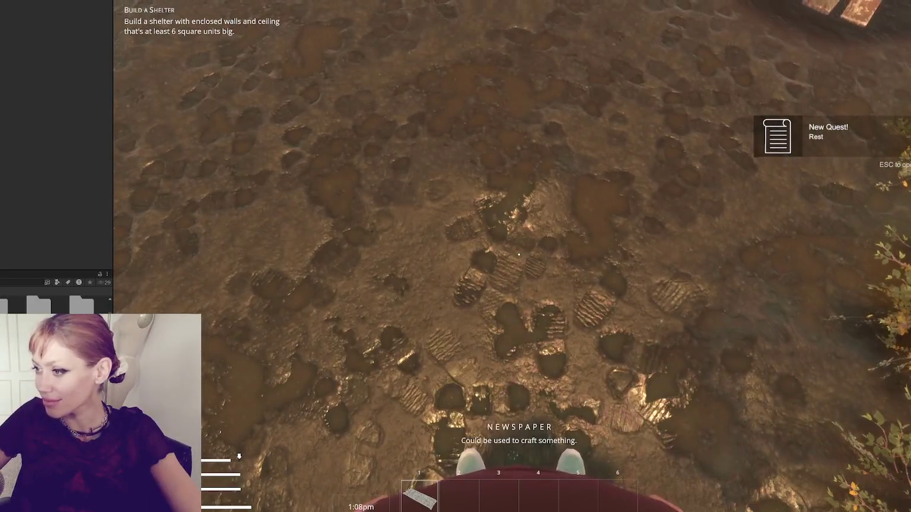
# Build a Newspaper Bed with the newspaper, then head through the red door
pyautogui.press('Escape')
pyautogui.click(320, 116)
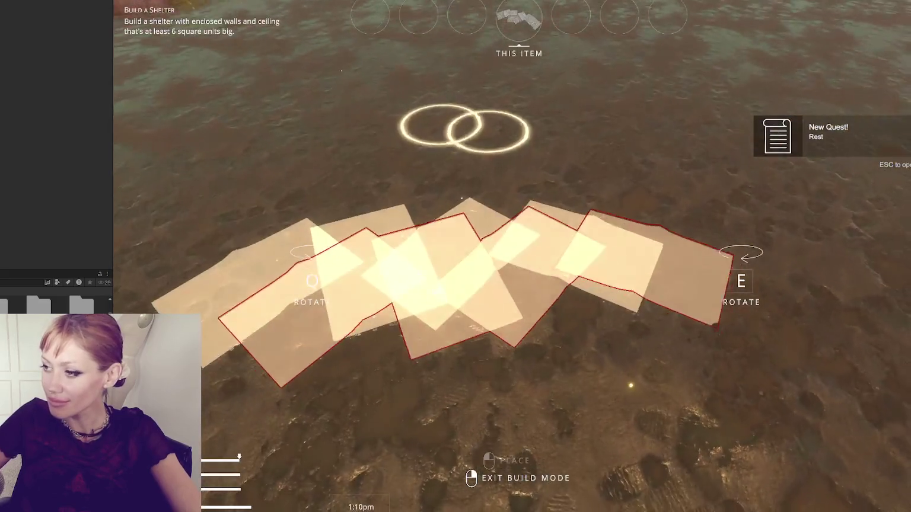
pyautogui.click(519, 255)
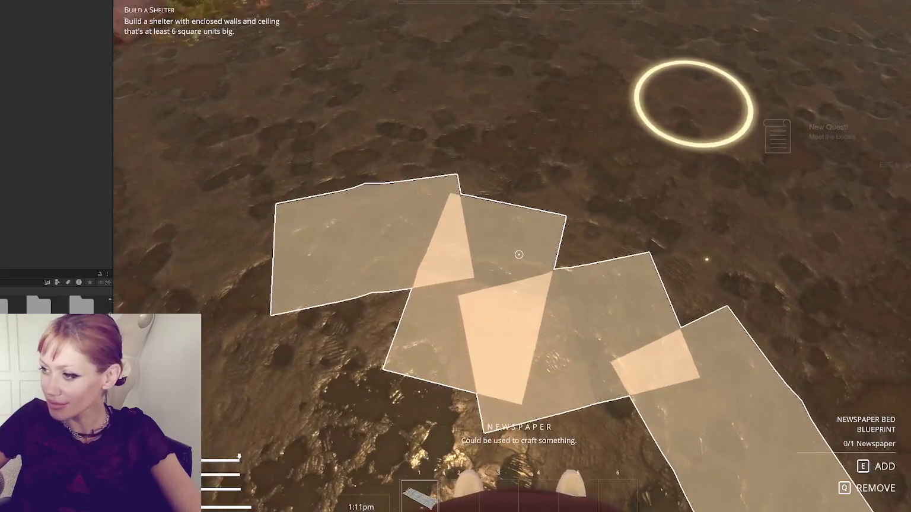
pyautogui.press('e')
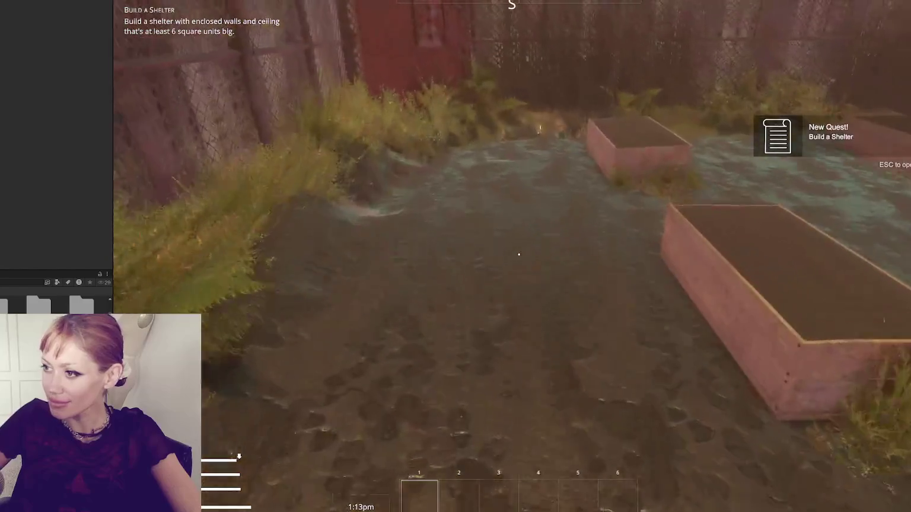
pyautogui.press('w')
pyautogui.press('e')
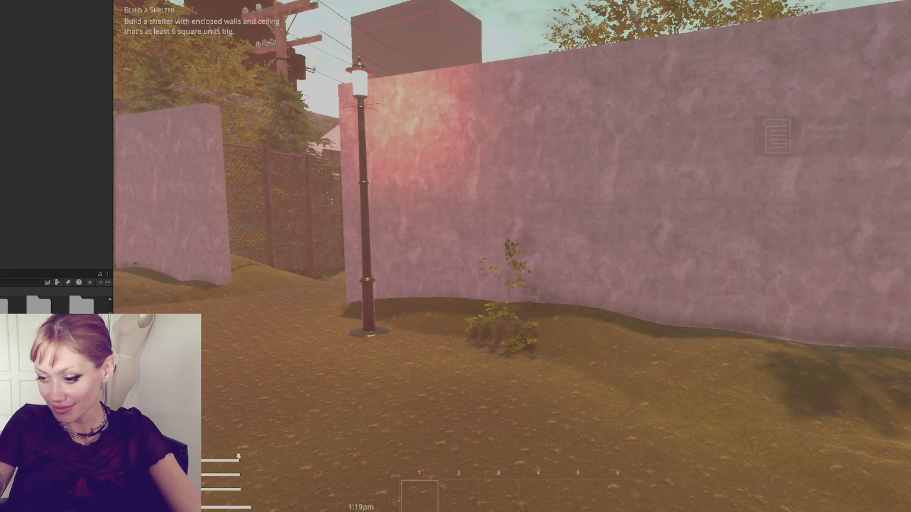
# Back up through the walled test area and bring up the pause menu's stats page
pyautogui.moveTo(519, 255)
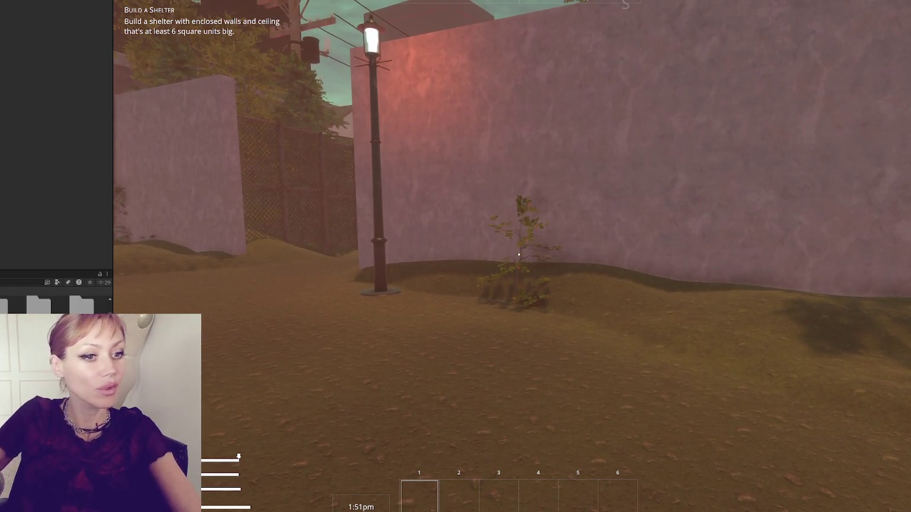
pyautogui.press('s')
pyautogui.press('Escape')
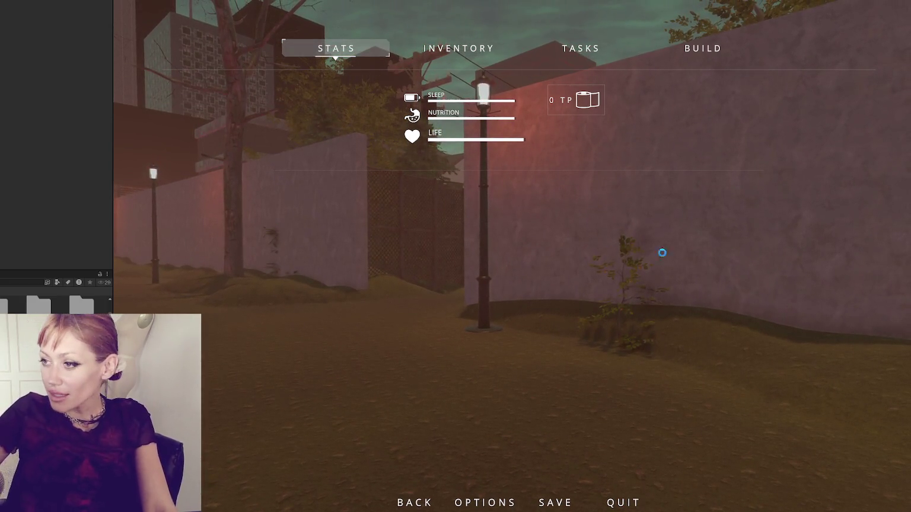
# Resume and walk onto the street to look up at the power-line wires, then exit play mode
pyautogui.press('Escape')
pyautogui.press('w')
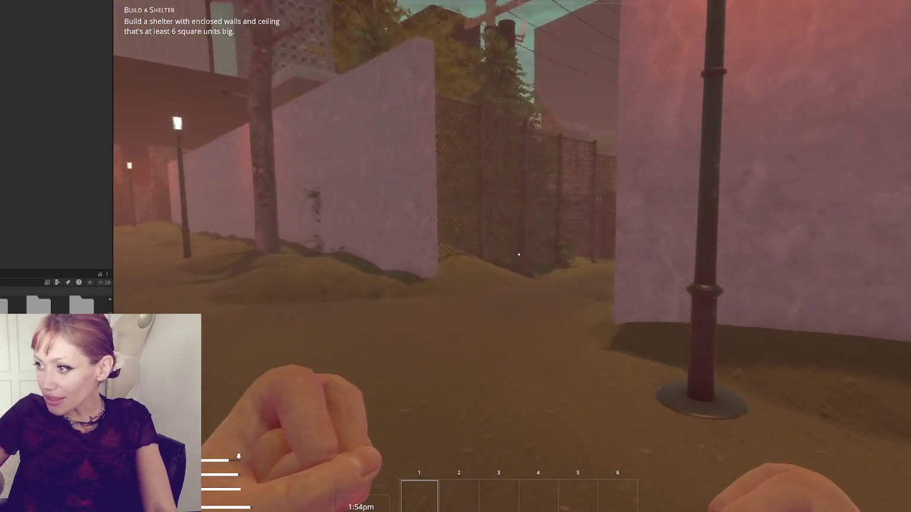
pyautogui.press('w')
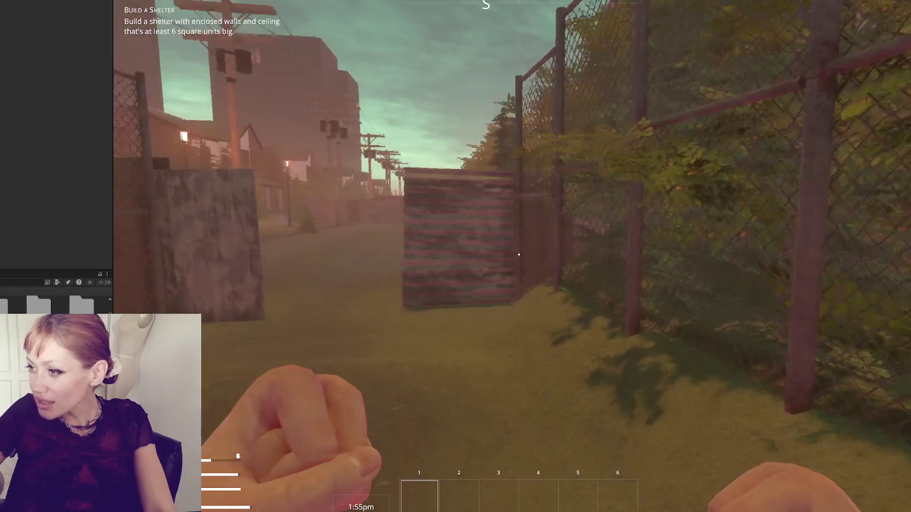
pyautogui.press('w')
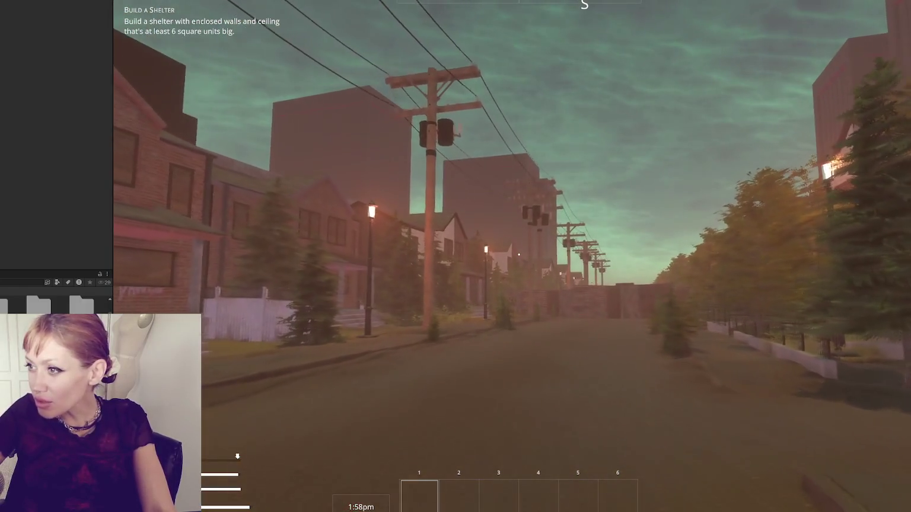
pyautogui.press('w')
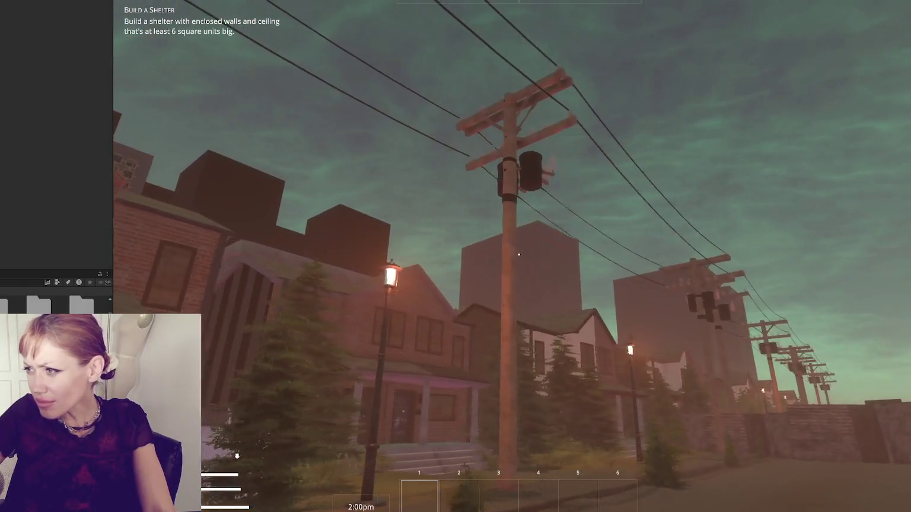
pyautogui.press('w')
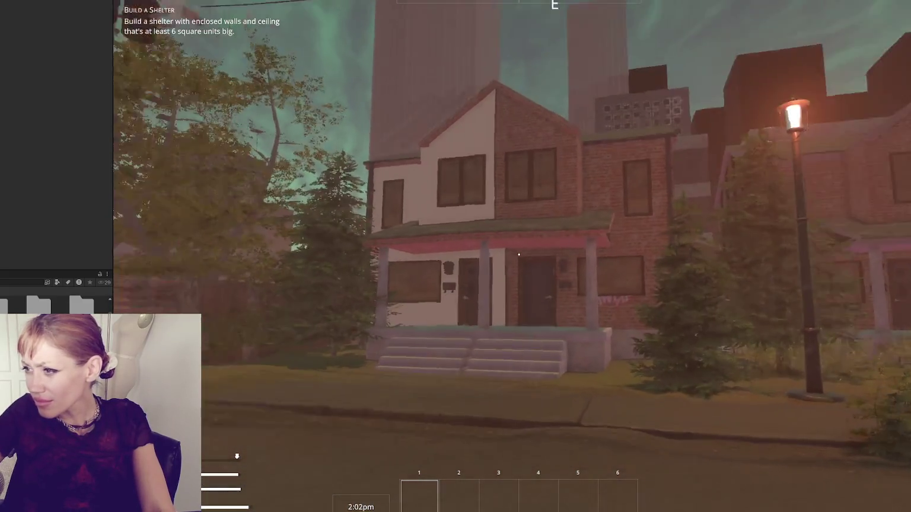
pyautogui.press('w')
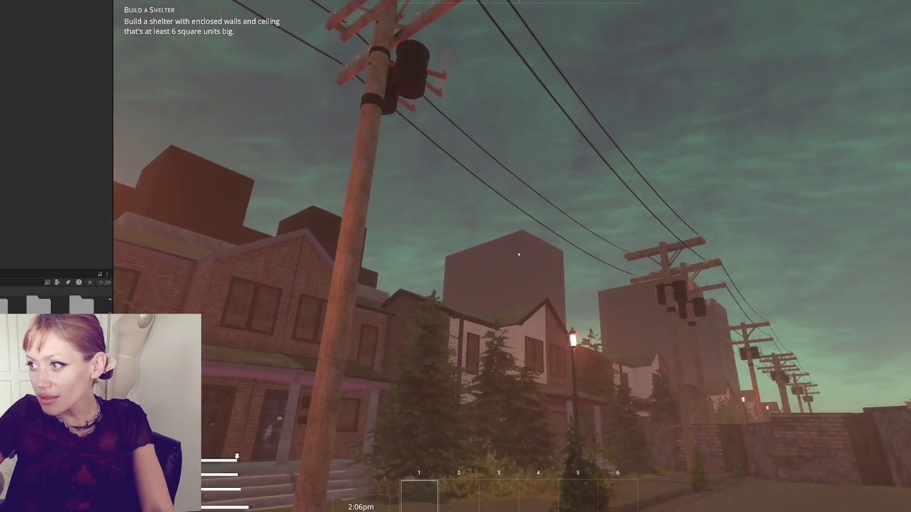
pyautogui.press('w')
pyautogui.press('w')
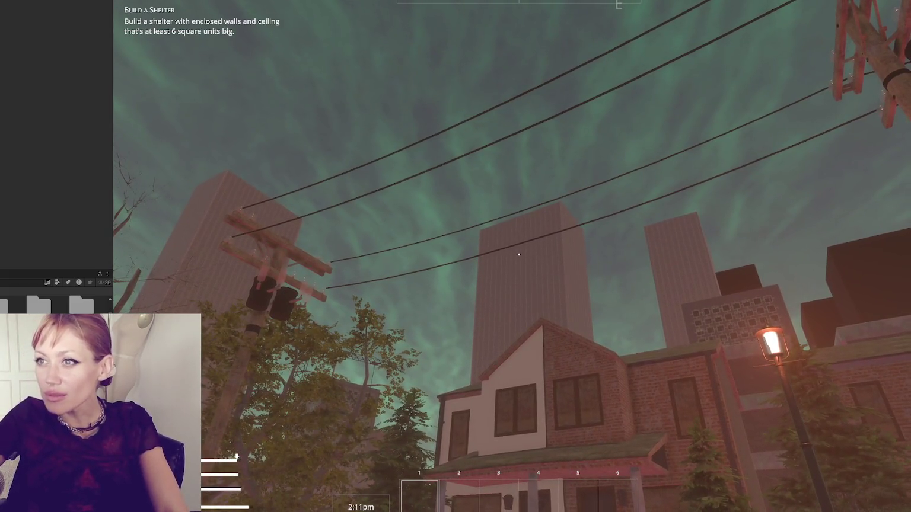
pyautogui.hotkey('ctrl', 'p')
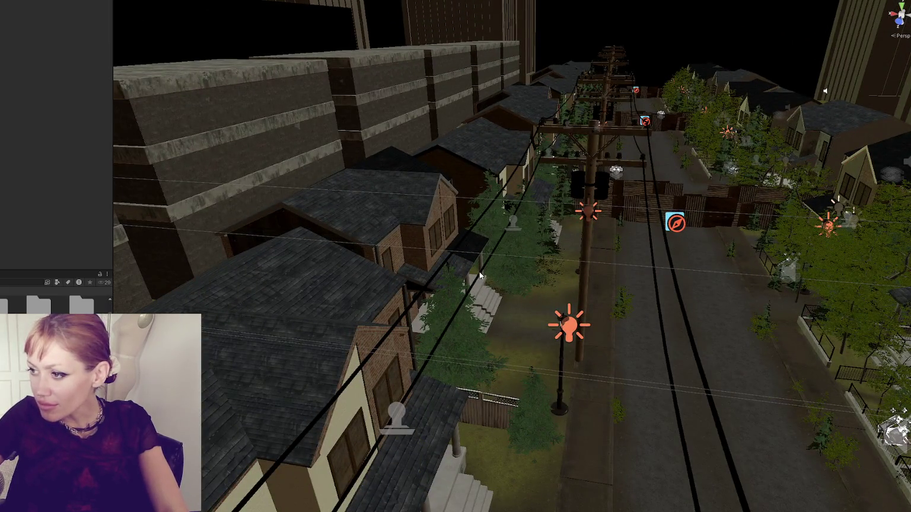
# Select the power-line wires and expand their material settings
pyautogui.click(481, 277)
pyautogui.click(480, 277)
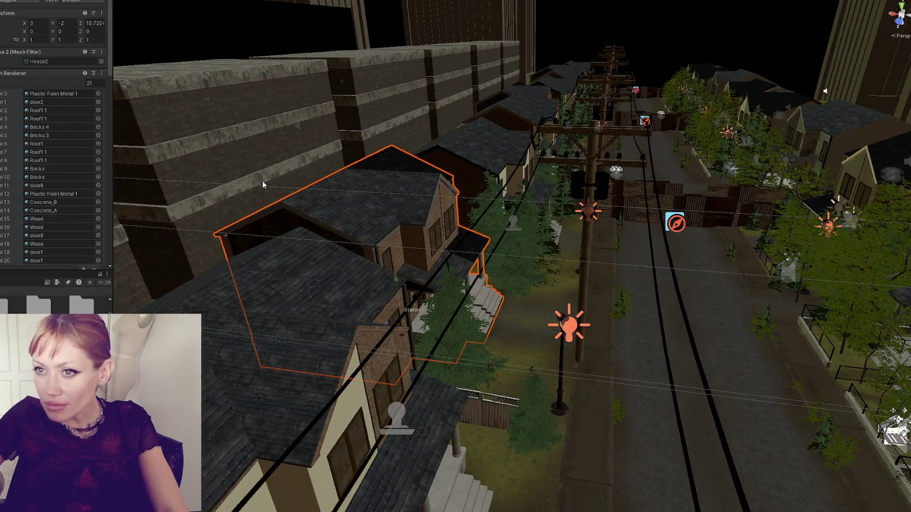
pyautogui.click(3, 74)
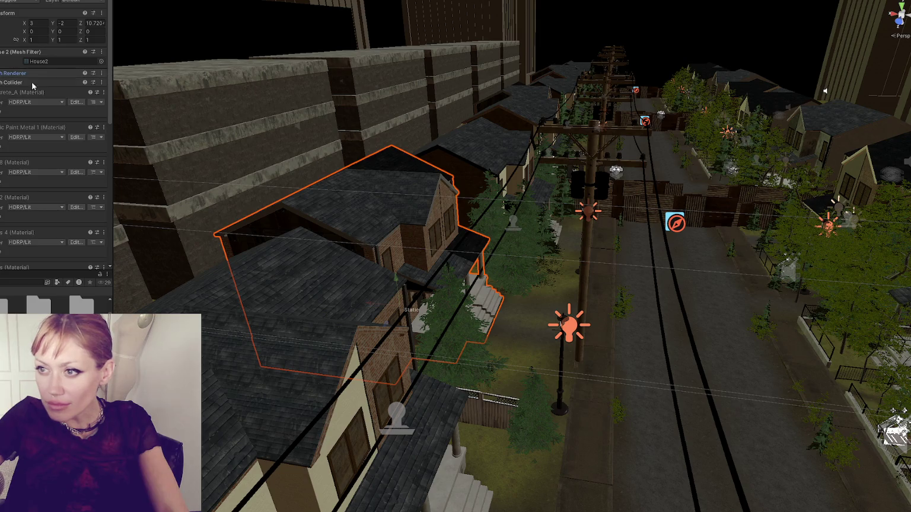
pyautogui.click(480, 277)
pyautogui.click(1, 93)
# Search the shader list for 'wire' and close it without changing the shader
pyautogui.scroll(-3, 1, 93)
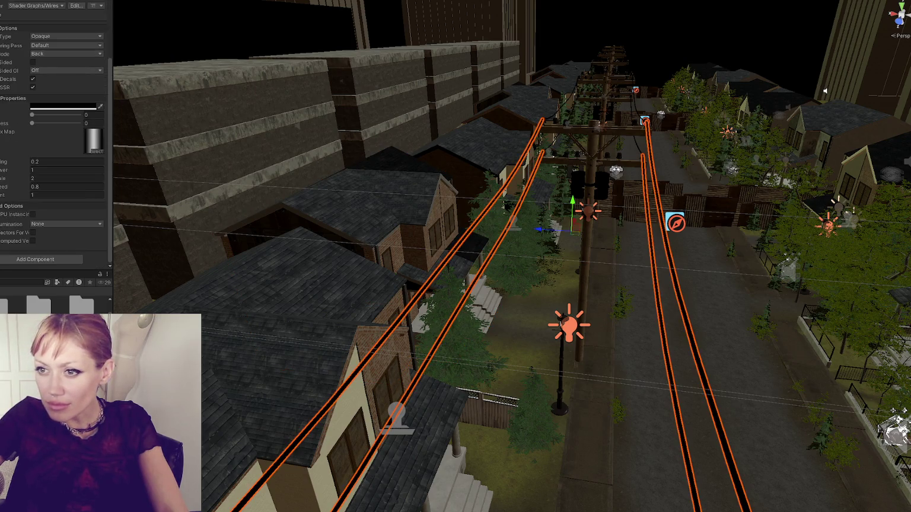
pyautogui.scroll(3, 54, 148)
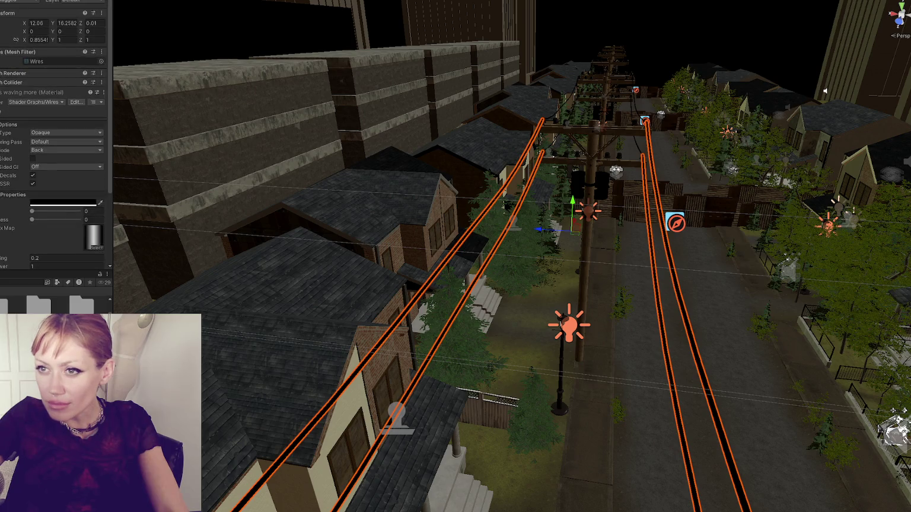
pyautogui.click(60, 102)
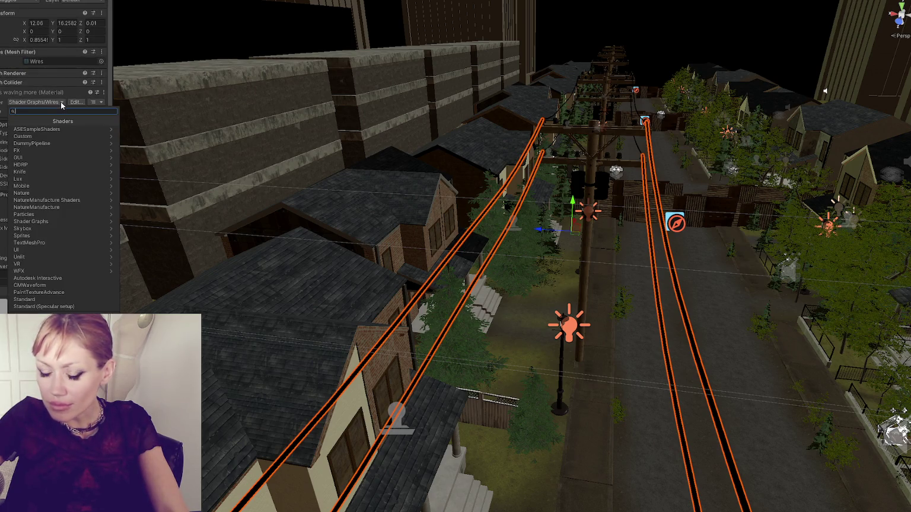
pyautogui.write('wires')
pyautogui.press('BackSpace')
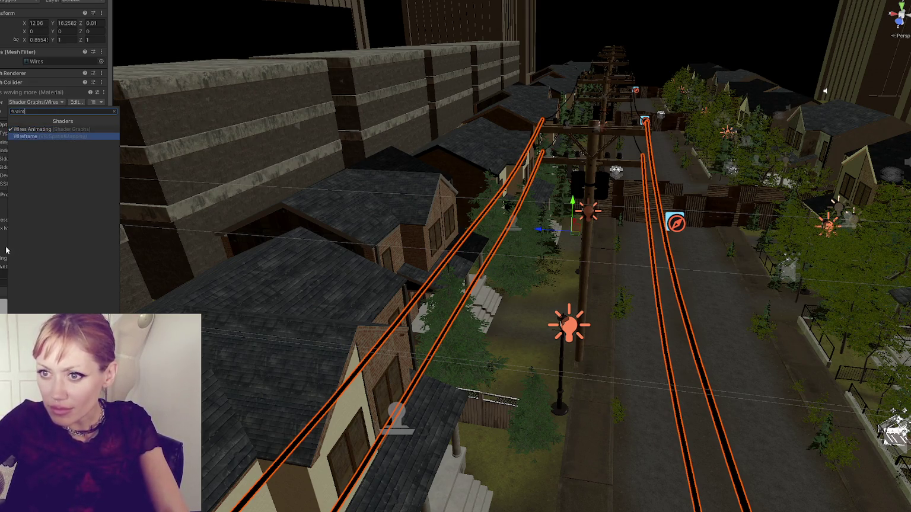
pyautogui.click(50, 136)
# Reselect the power-line wires and pick just the middle wires of the model
pyautogui.moveTo(348, 357)
pyautogui.mouseDown()
pyautogui.moveTo(293, 334)
pyautogui.moveTo(298, 292)
pyautogui.mouseUp()
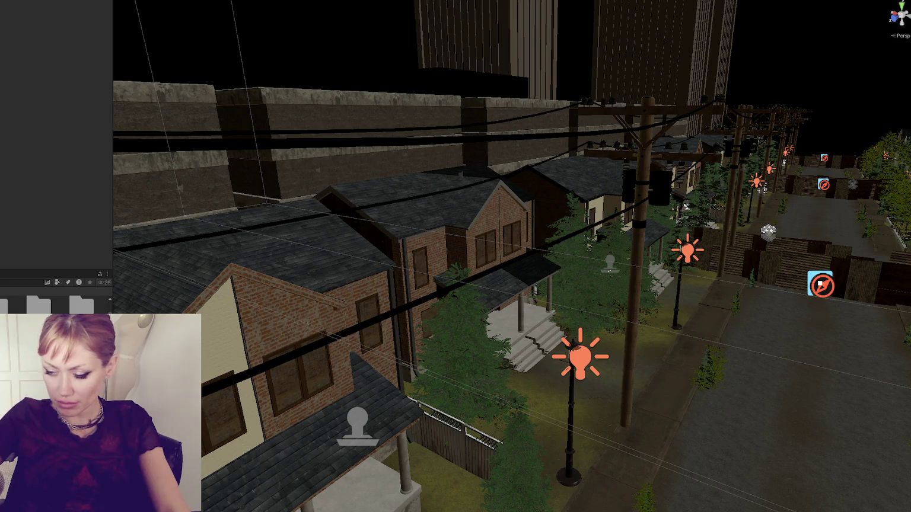
pyautogui.scroll(-3, 512, 256)
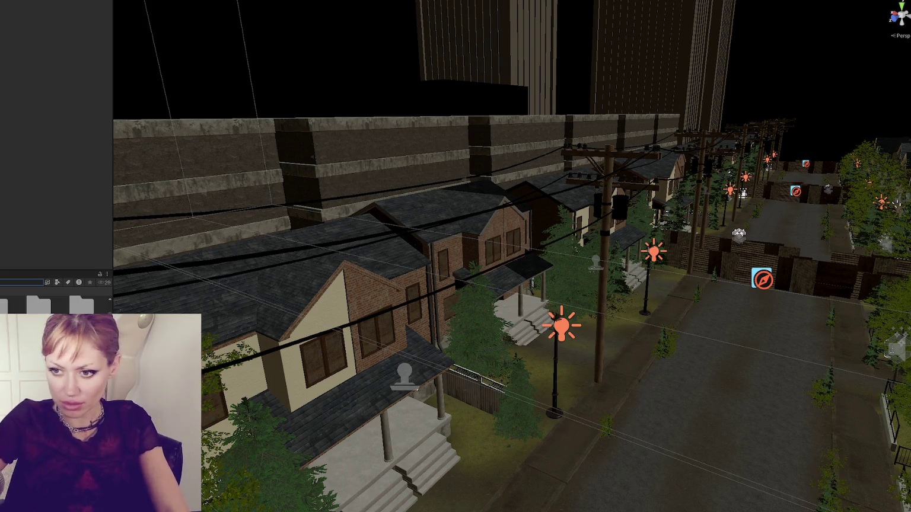
pyautogui.click(357, 243)
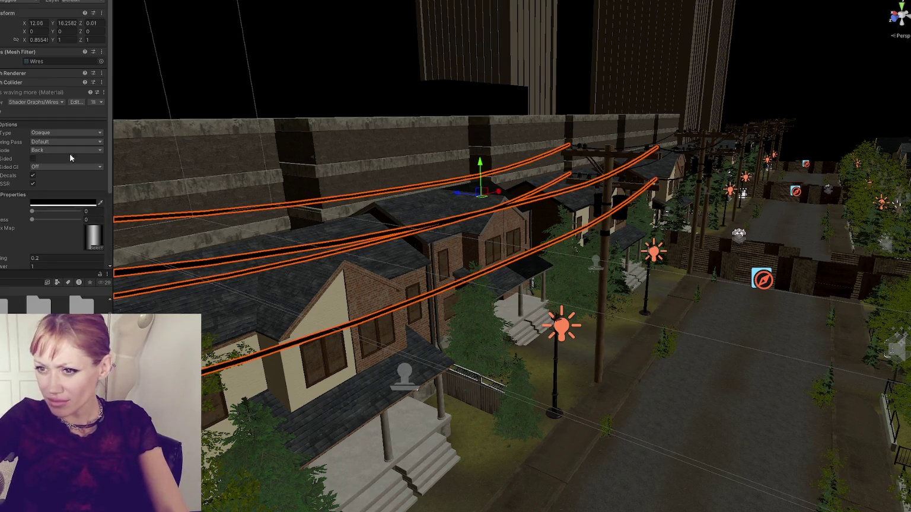
pyautogui.scroll(-3, 68, 176)
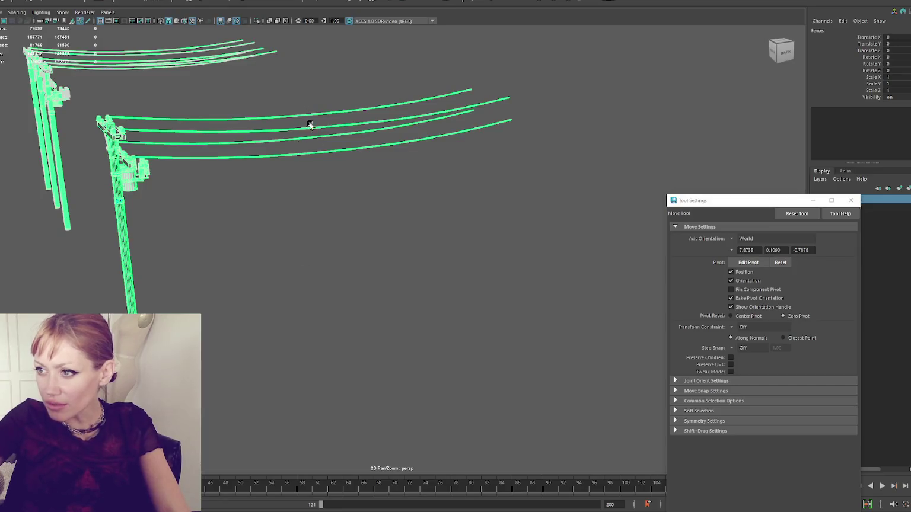
pyautogui.click(309, 126)
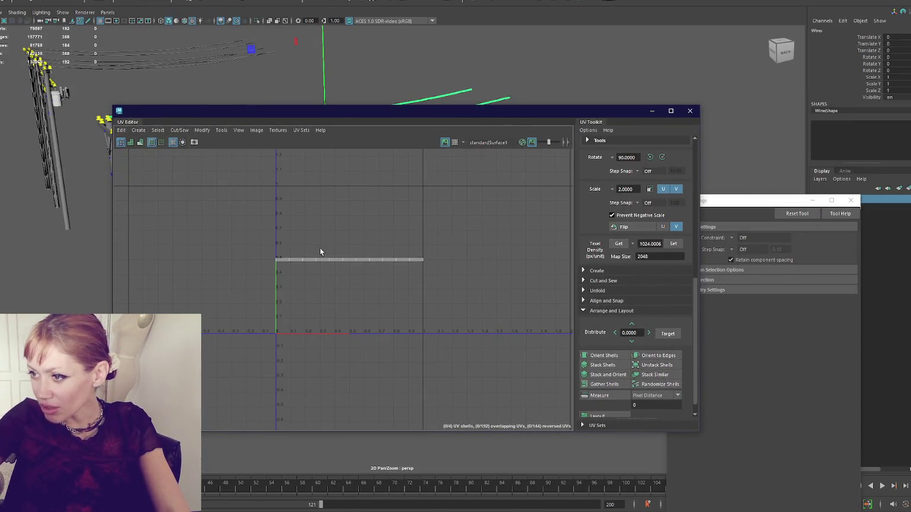
pyautogui.scroll(3, 351, 260)
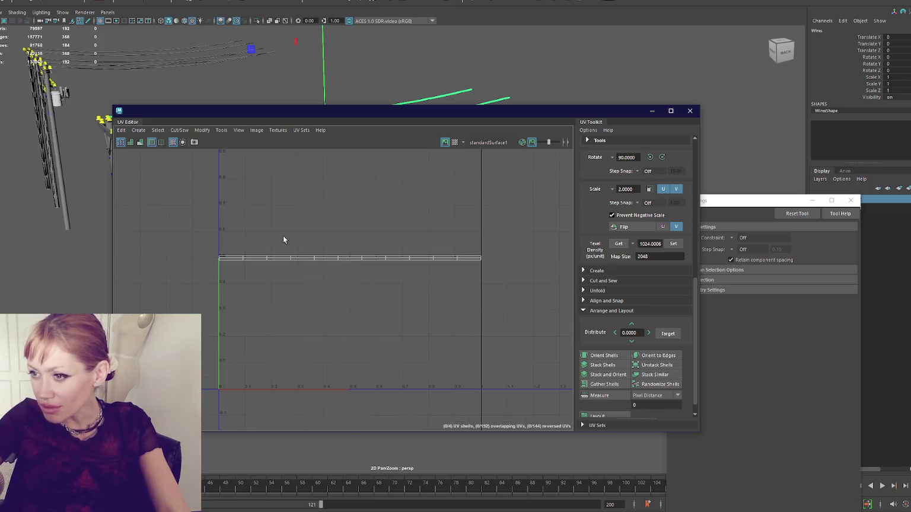
pyautogui.moveTo(357, 114)
pyautogui.mouseDown()
pyautogui.moveTo(328, 193)
pyautogui.moveTo(312, 186)
pyautogui.mouseUp()
pyautogui.click(311, 161)
pyautogui.click(314, 156)
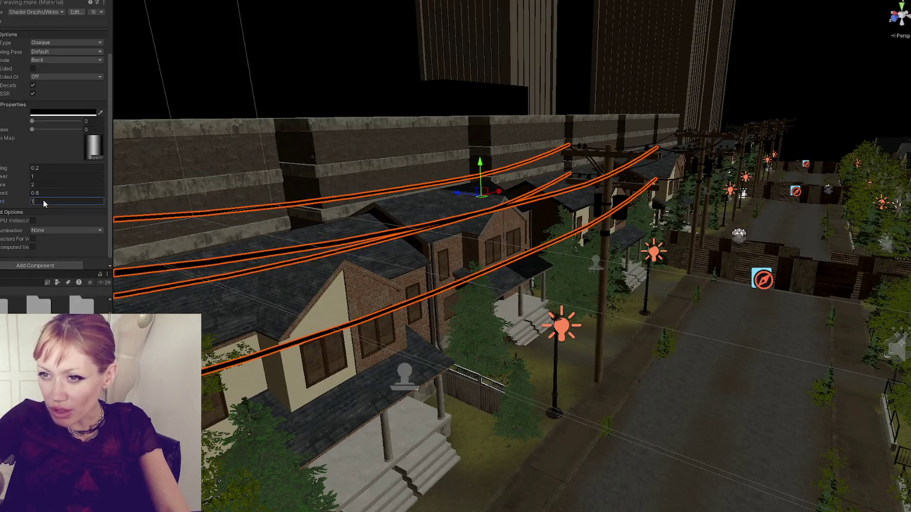
# Raise the first wire sway value from 0.2 to 4.01
pyautogui.write('4')
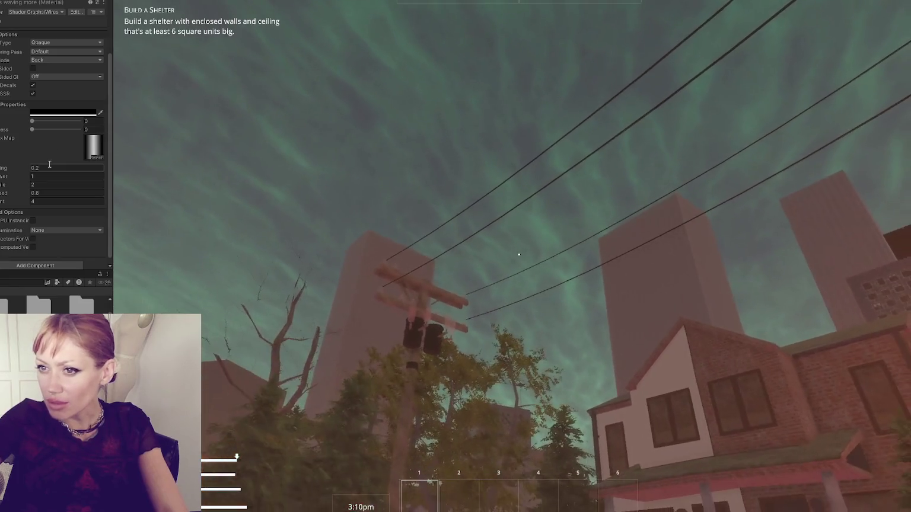
pyautogui.moveTo(55, 171)
pyautogui.mouseDown()
pyautogui.moveTo(99, 167)
pyautogui.moveTo(71, 169)
pyautogui.mouseUp()
pyautogui.write('4.01')
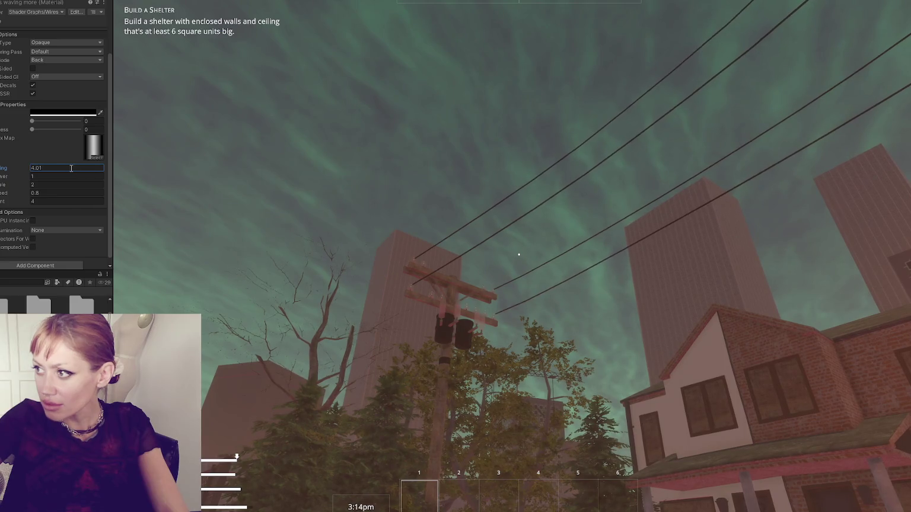
pyautogui.click(267, 231)
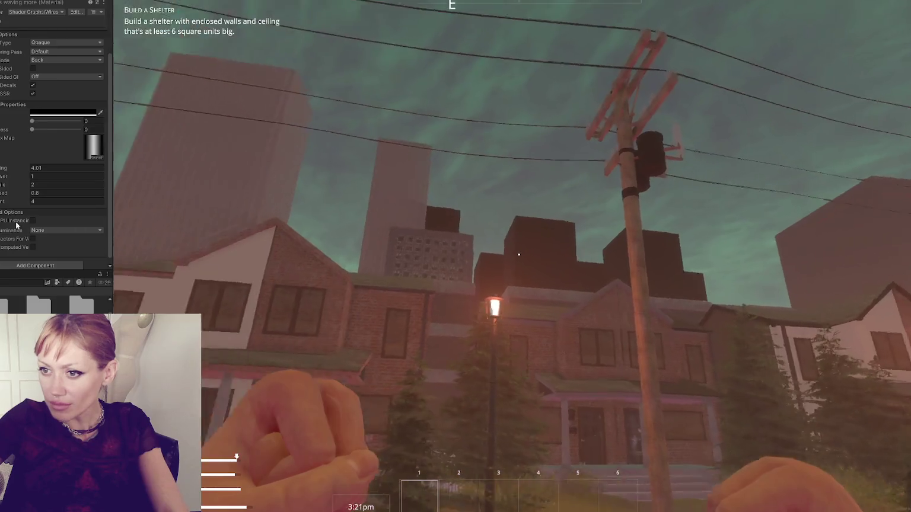
# Set the next sway values to 1.96 and 3.52, then edit the following value
pyautogui.click(65, 176)
pyautogui.write('1.96')
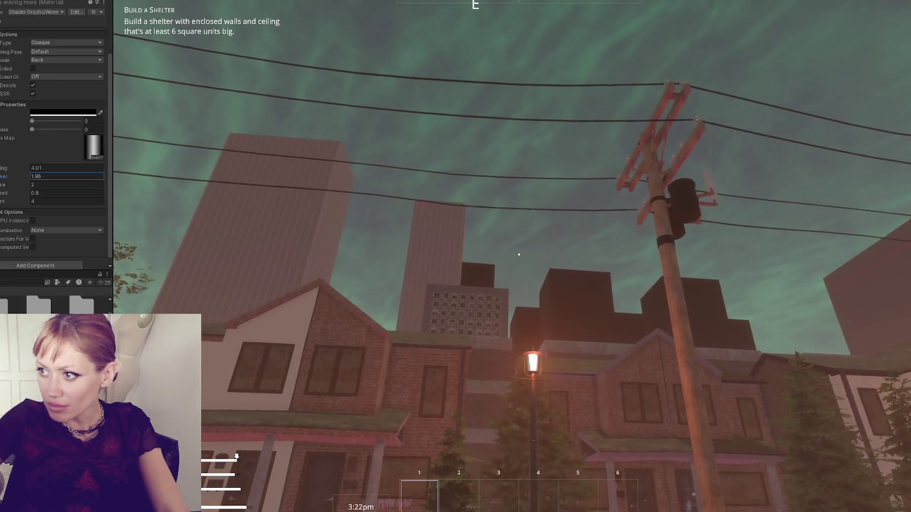
pyautogui.press('Tab')
pyautogui.write('3.52')
pyautogui.press('Tab')
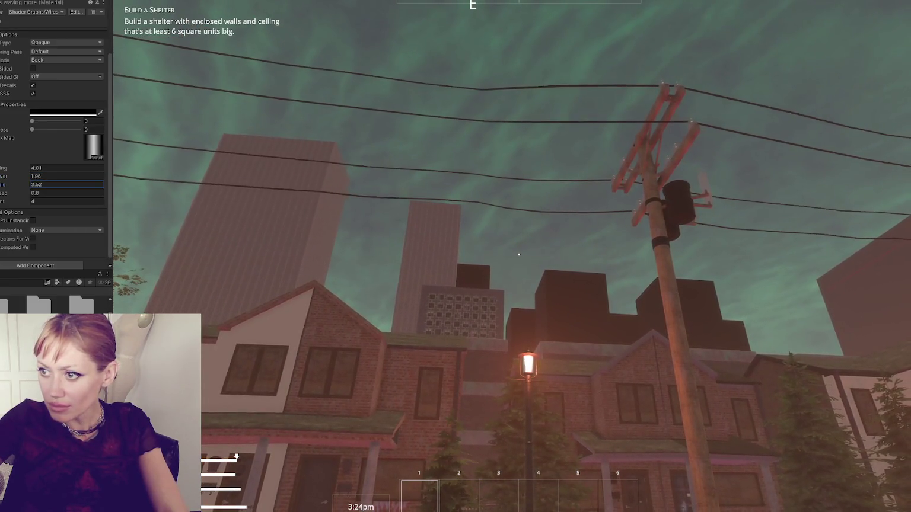
pyautogui.write('1.63')
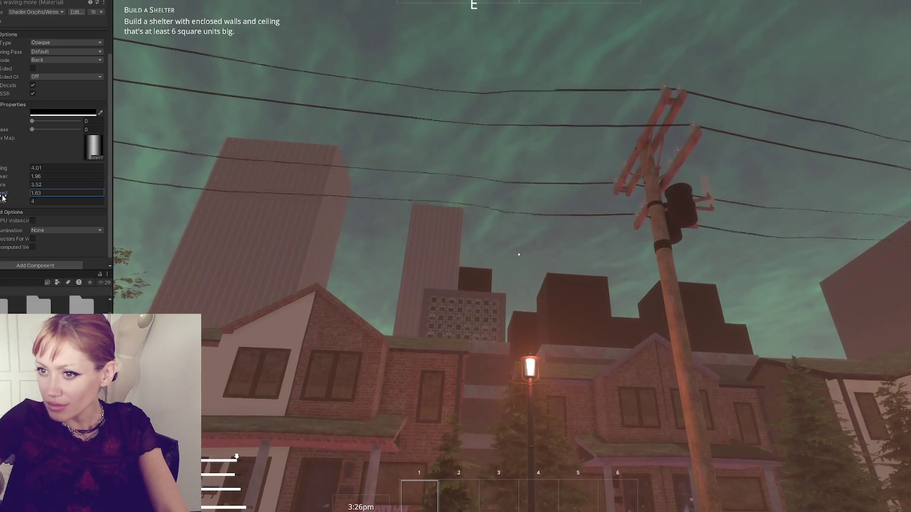
pyautogui.write('1.16')
pyautogui.press('Return')
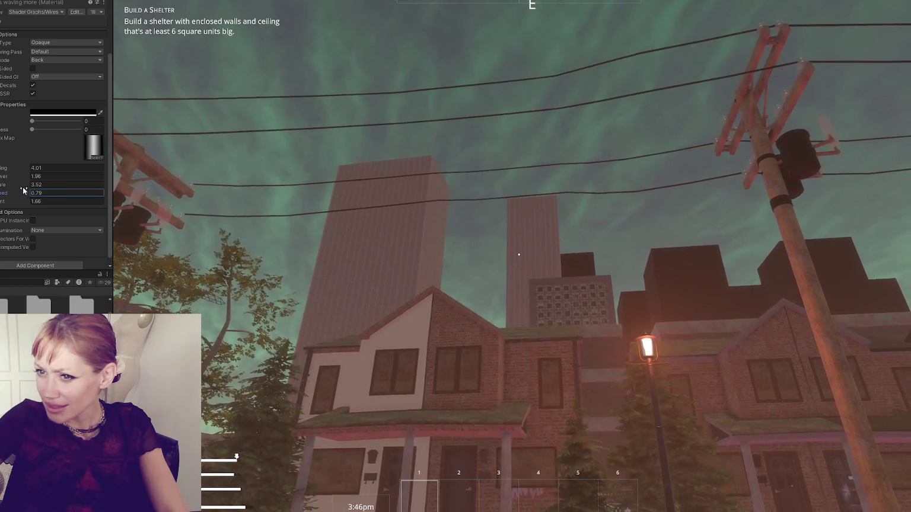
# Bring the scale value back down from 3.52 to 1
pyautogui.moveTo(12, 186); pyautogui.dragTo(2, 185)
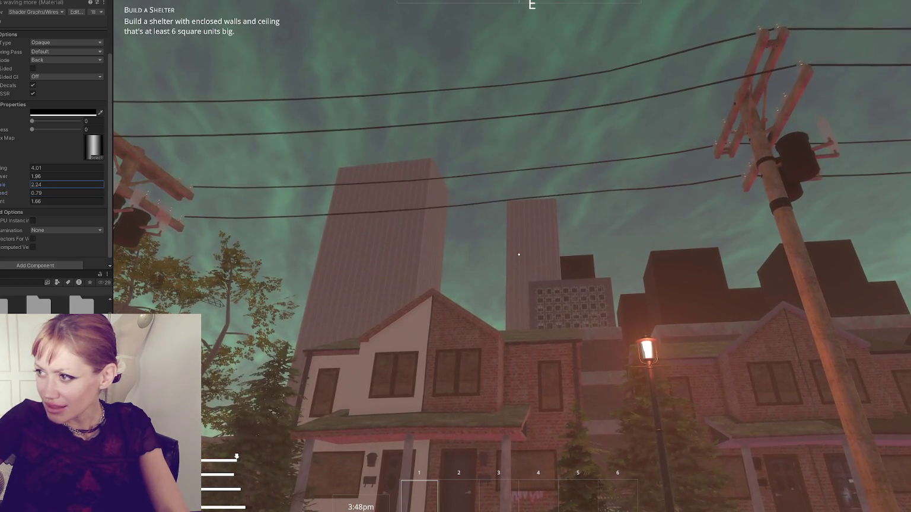
pyautogui.click(49, 186)
pyautogui.write('1')
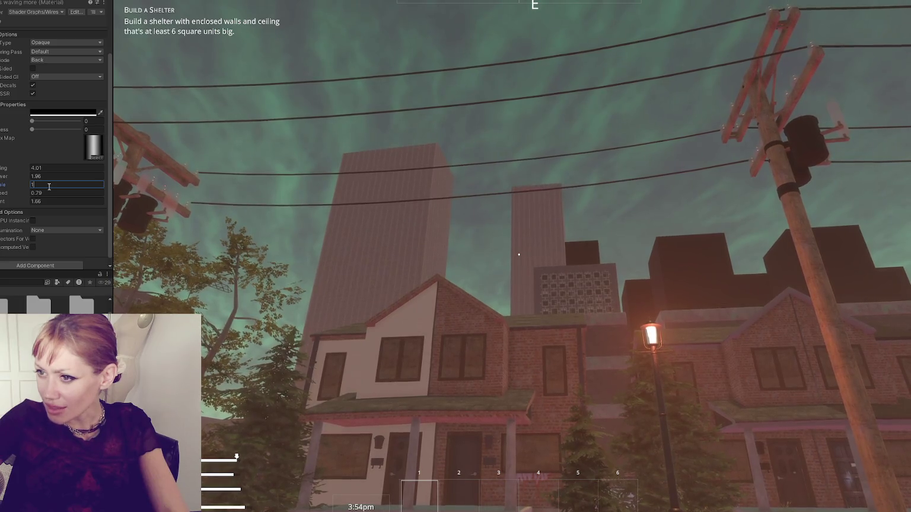
pyautogui.click(358, 242)
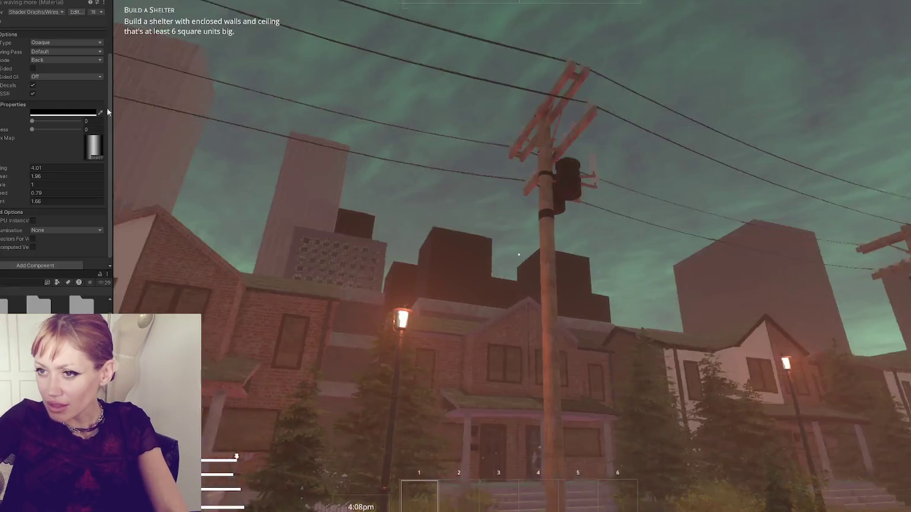
# Darken the Wires material colour to a deep grey in the colour picker
pyautogui.click(71, 112)
pyautogui.moveTo(36, 176); pyautogui.dragTo(29, 187)
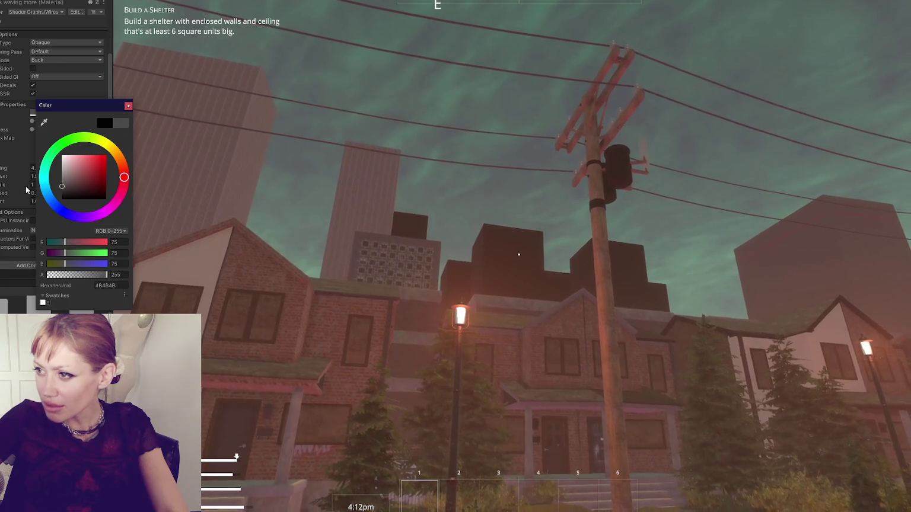
pyautogui.click(519, 254)
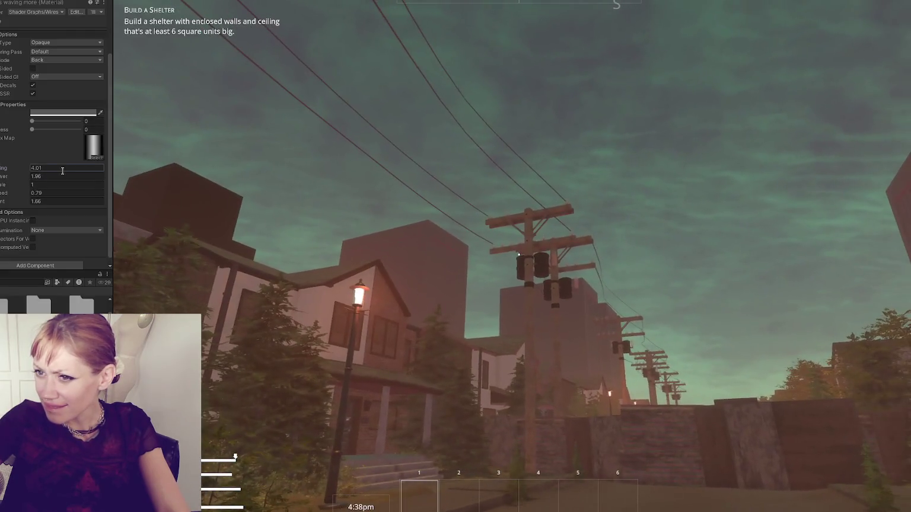
# Enter the Wires material sway values 1, 1, 1 and 0.9, then refocus the running game
pyautogui.write('2')
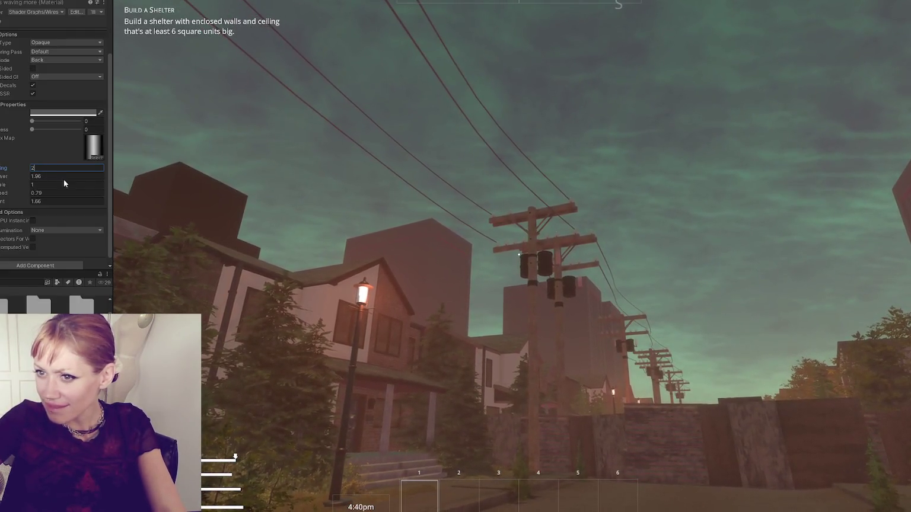
pyautogui.click(64, 192)
pyautogui.write('2')
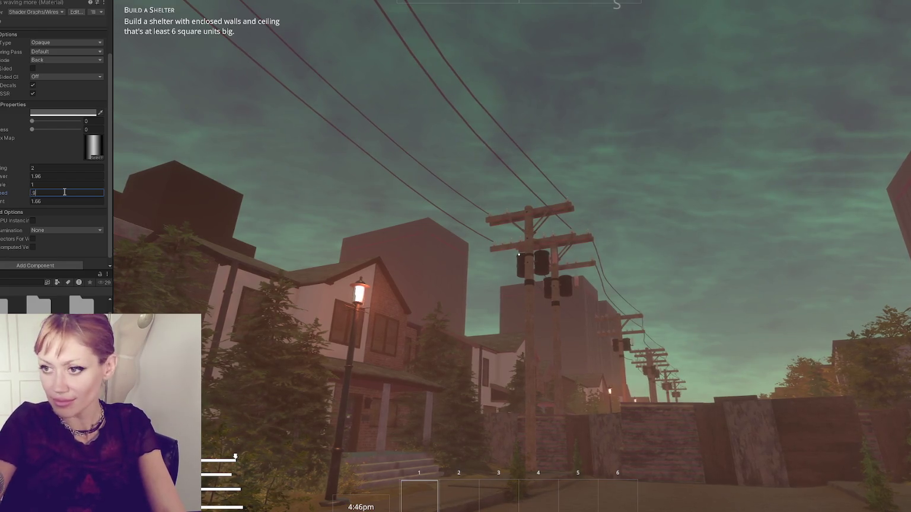
pyautogui.write('0.9')
pyautogui.hotkey('shift', 'Tab')
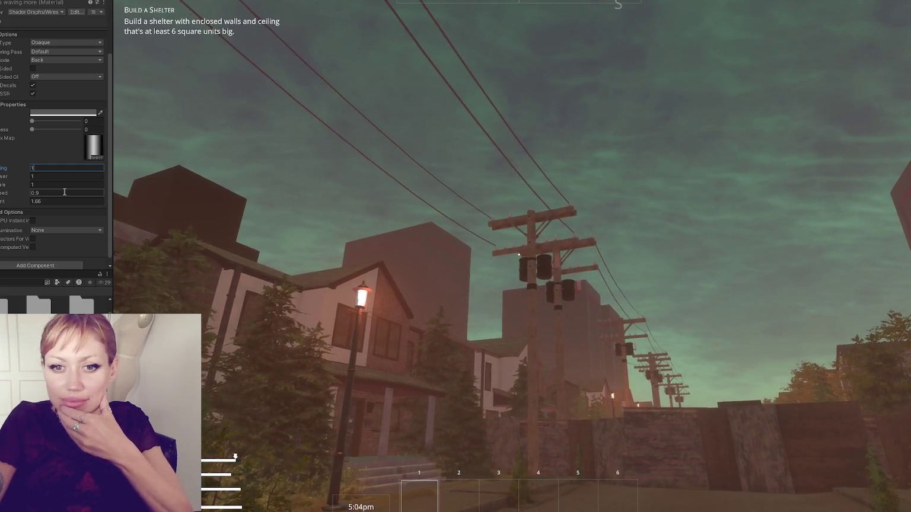
pyautogui.click(519, 255)
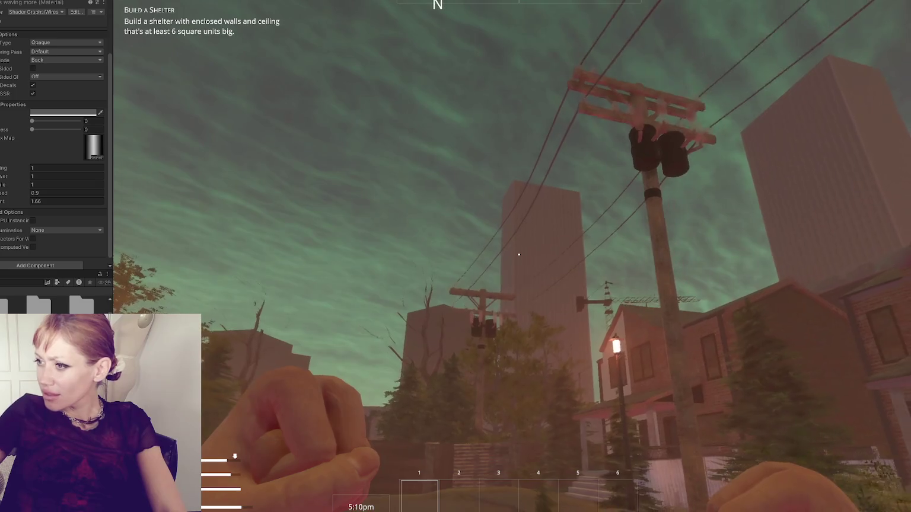
# Walk past the power pole toward the houses, watching the swaying wires, then open the pause menu
pyautogui.press('w')
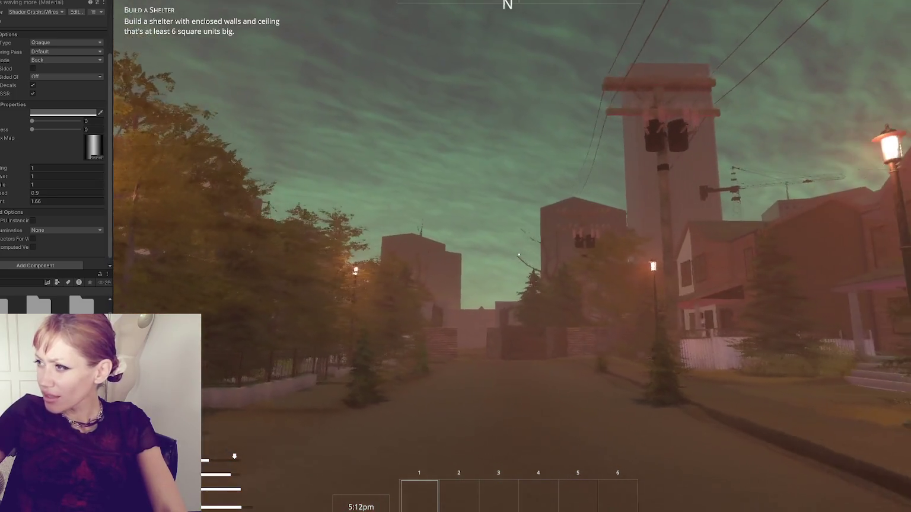
pyautogui.press('w')
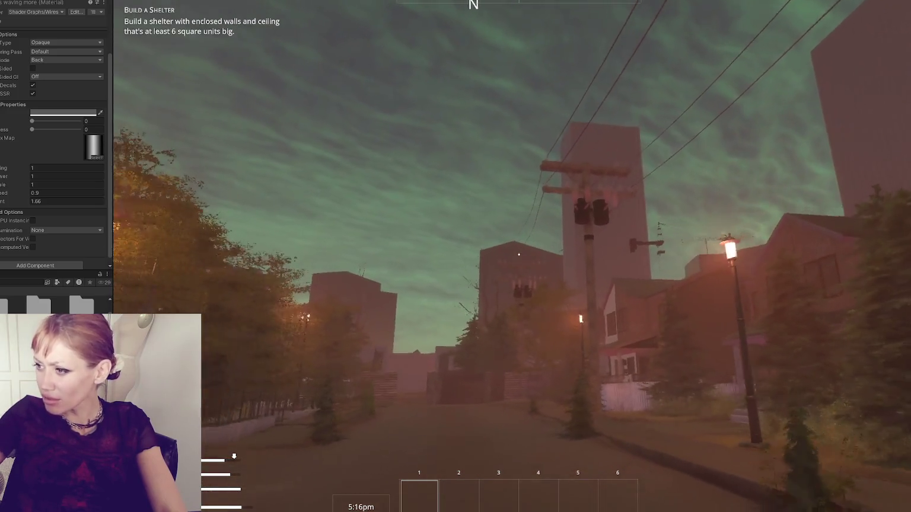
pyautogui.press('w')
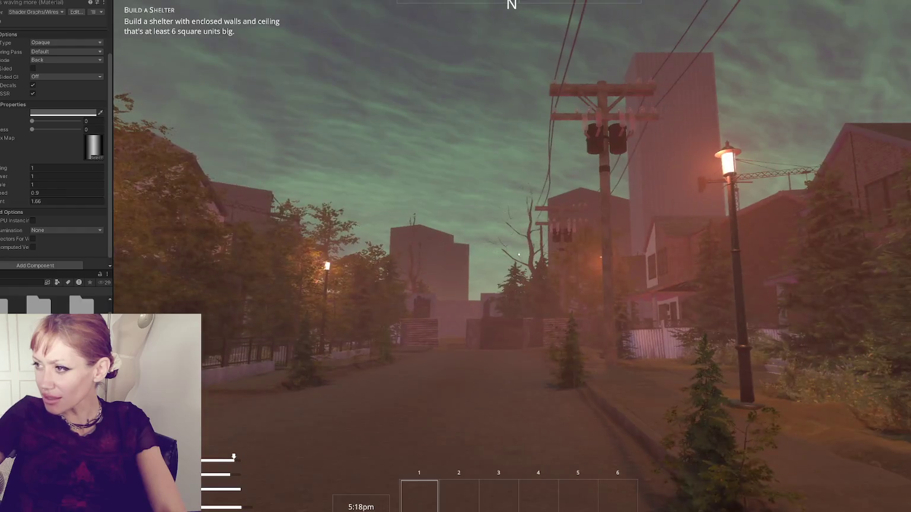
pyautogui.press('w')
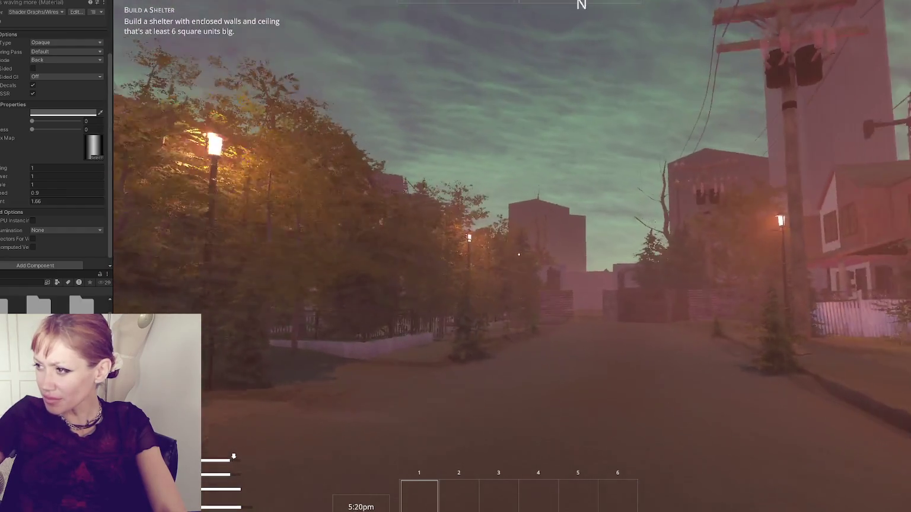
pyautogui.press('w')
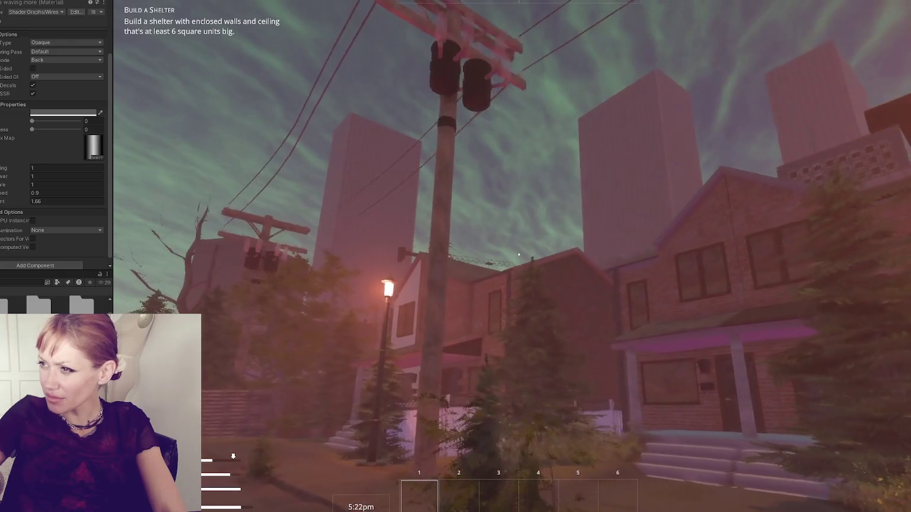
pyautogui.press('w')
pyautogui.press('w')
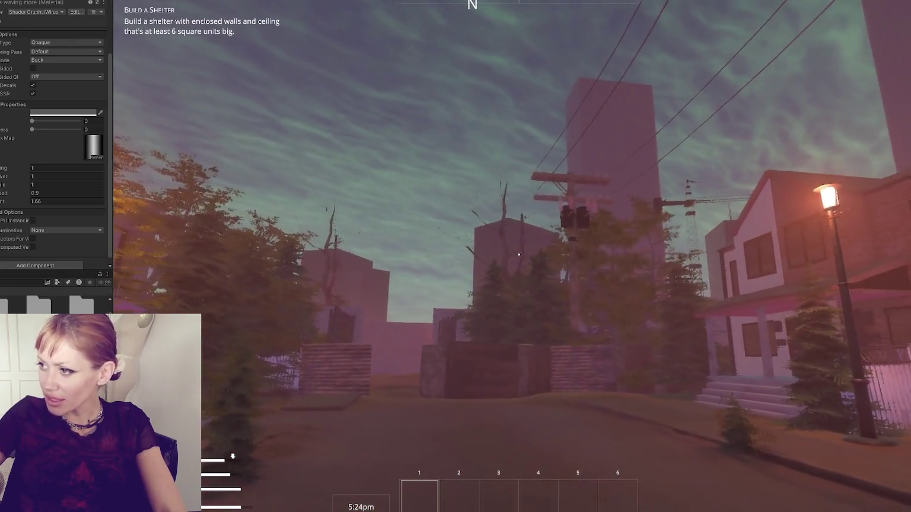
pyautogui.press('w')
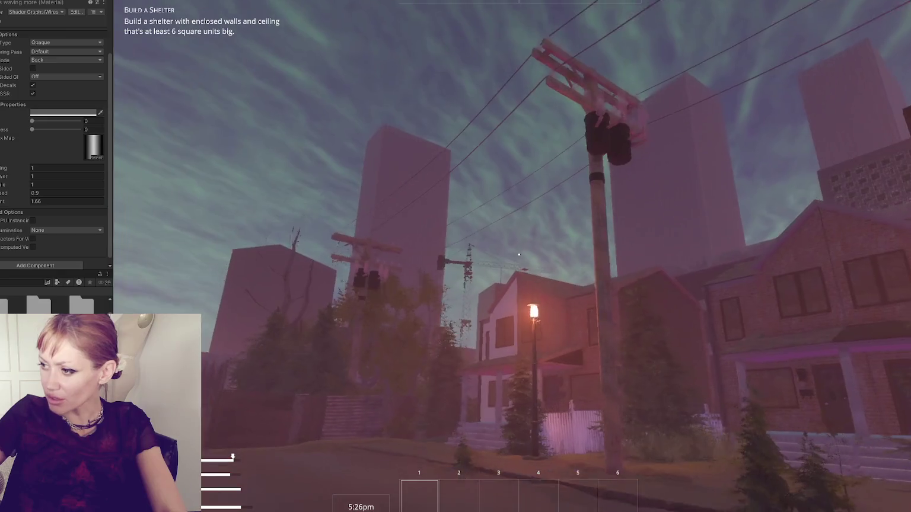
pyautogui.press('w')
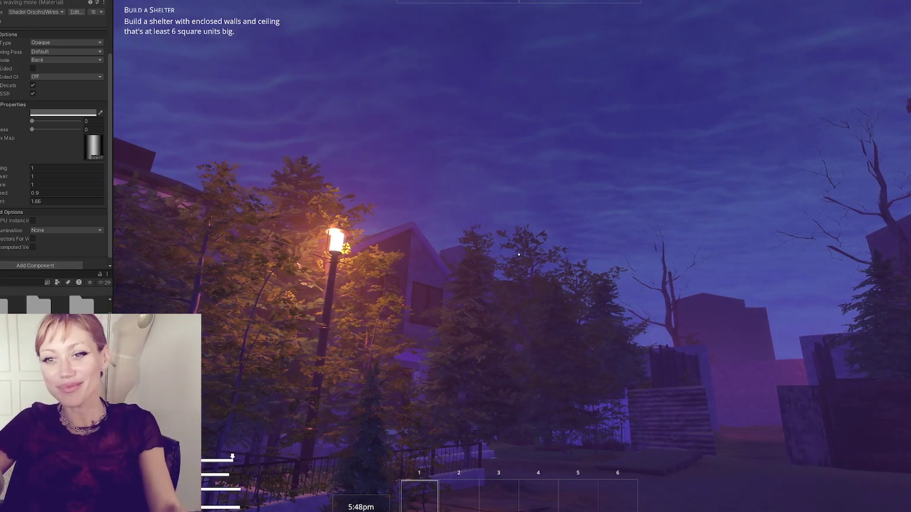
pyautogui.press('Escape')
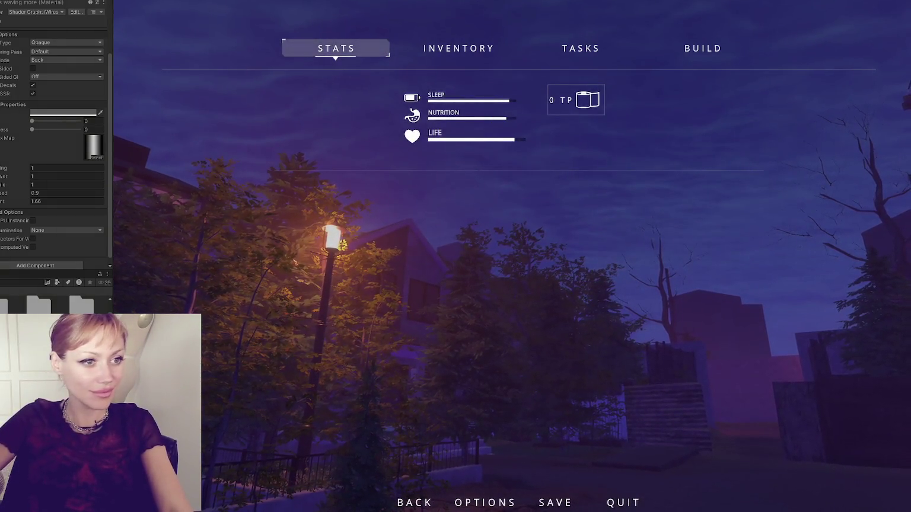
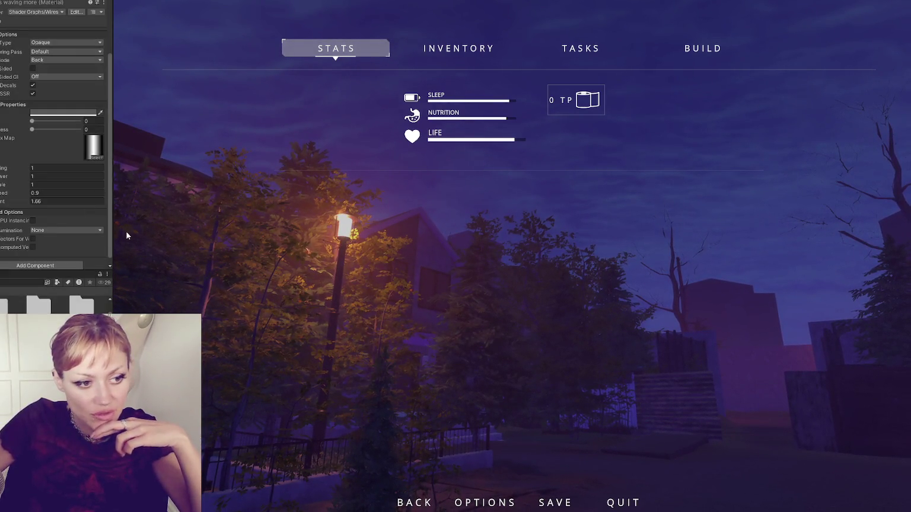
# Exit Play mode with Ctrl+P to leave the pause menu and return to the Scene view
pyautogui.hotkey('ctrl', 'p')
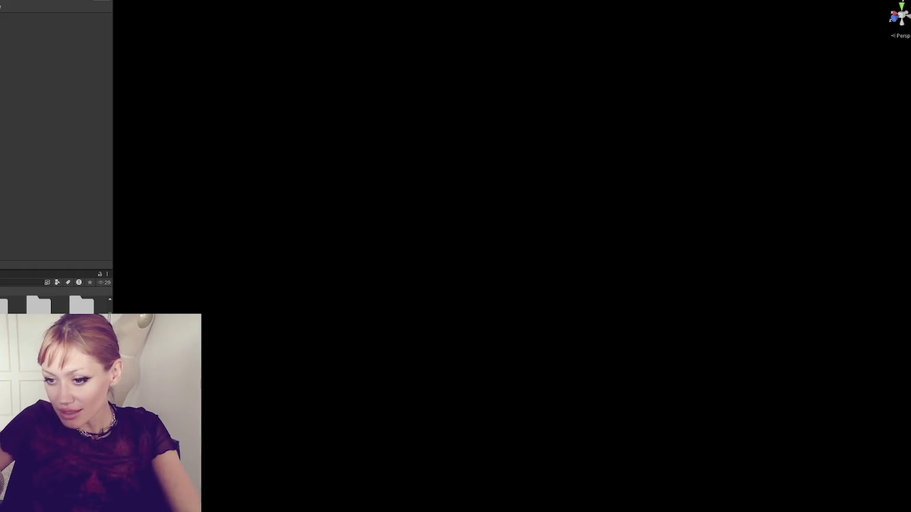
# Add the park level scene to the open scene additively from the Hierarchy
pyautogui.rightClick(3, 140)
pyautogui.click(36, 204)
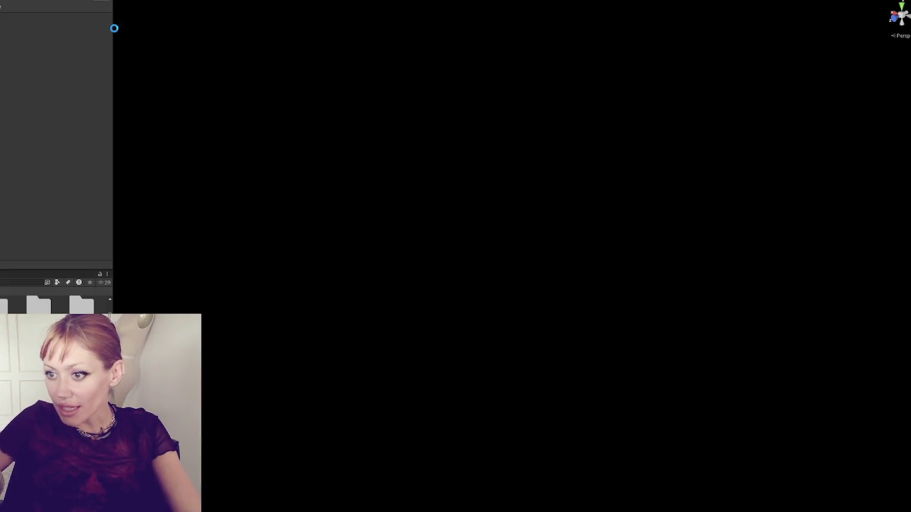
pyautogui.rightClick(77, 87)
pyautogui.click(148, 133)
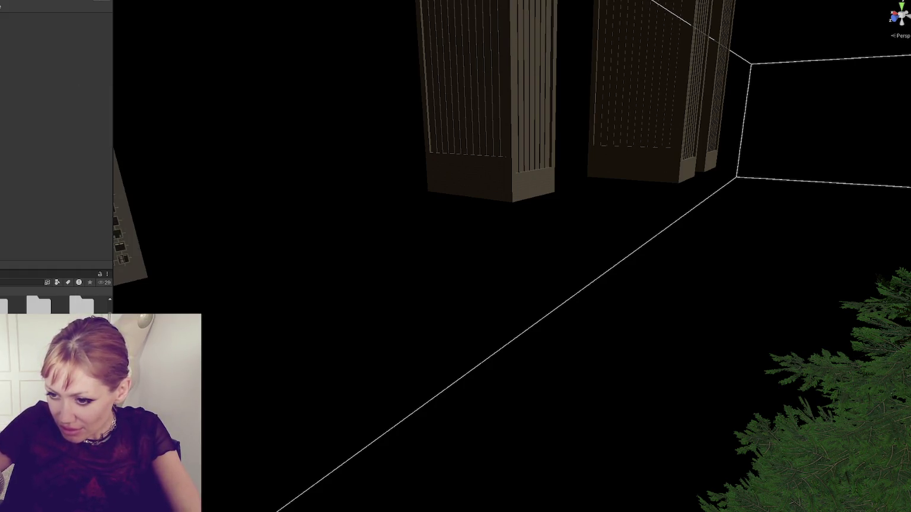
pyautogui.rightClick(79, 190)
pyautogui.click(121, 252)
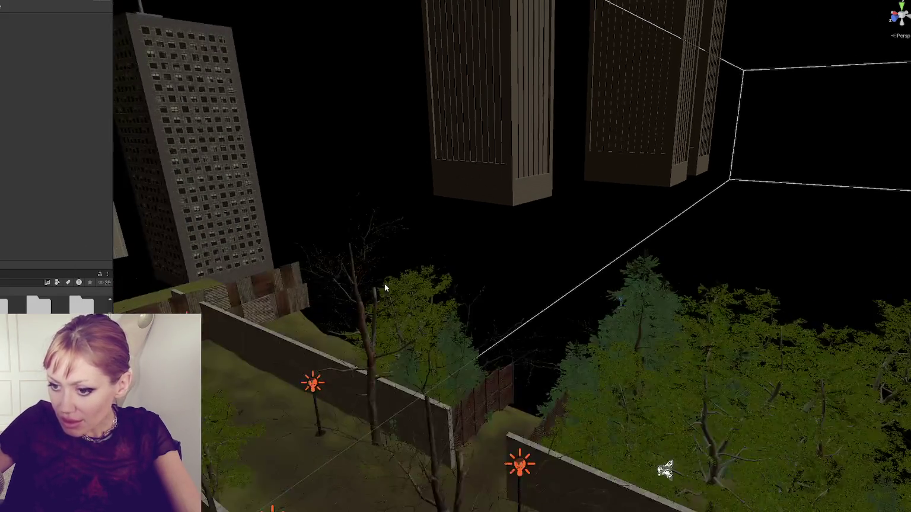
# Orbit and zoom the Scene view over the walled lane to the chain-link cage path
pyautogui.scroll(-1, 407, 289)
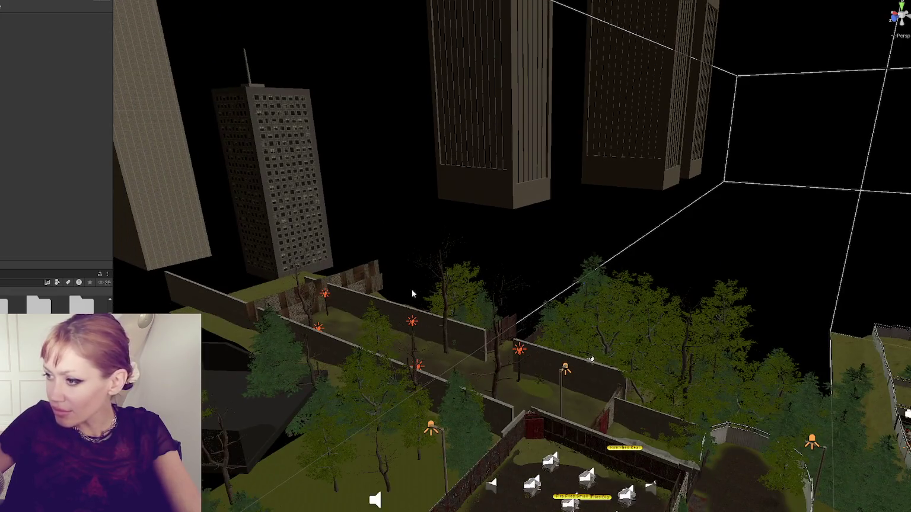
pyautogui.scroll(-5, 409, 303)
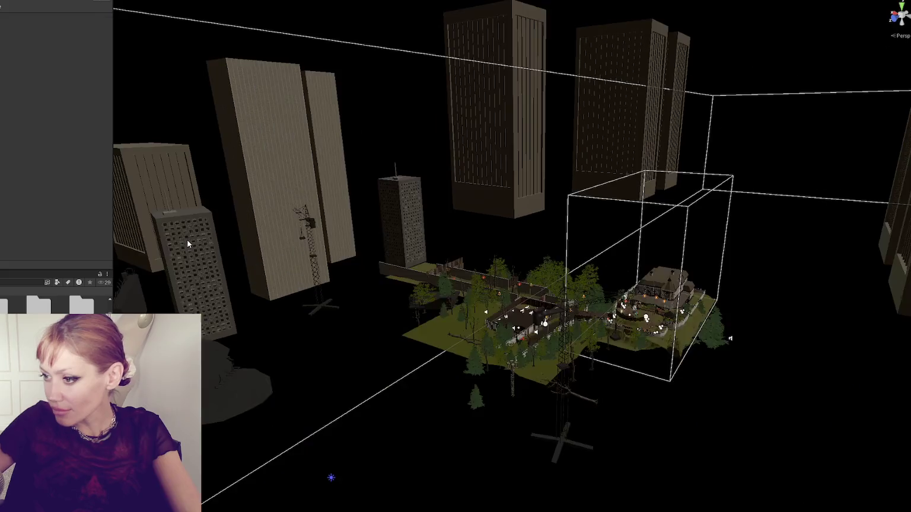
pyautogui.moveTo(522, 350)
pyautogui.mouseDown()
pyautogui.moveTo(638, 405)
pyautogui.moveTo(533, 320)
pyautogui.mouseUp()
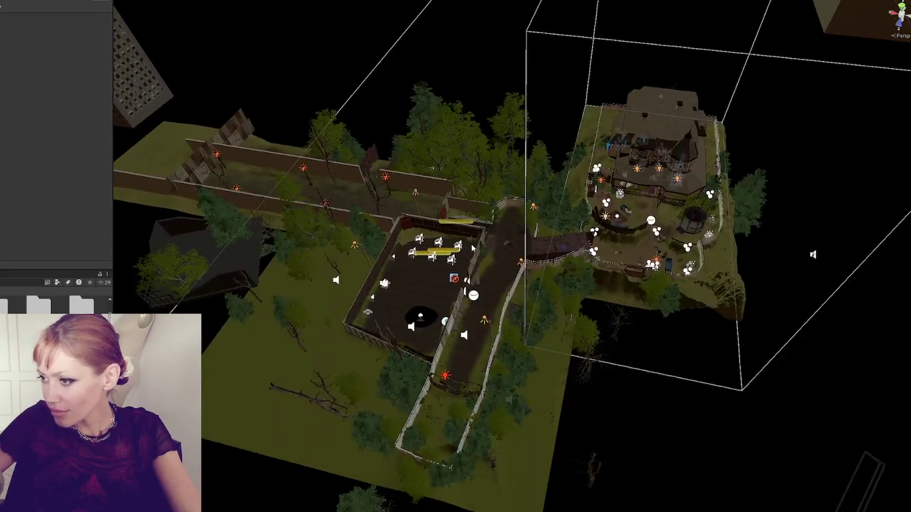
pyautogui.scroll(5, 480, 275)
pyautogui.moveTo(479, 275)
pyautogui.mouseDown()
pyautogui.moveTo(516, 226)
pyautogui.moveTo(379, 240)
pyautogui.mouseUp()
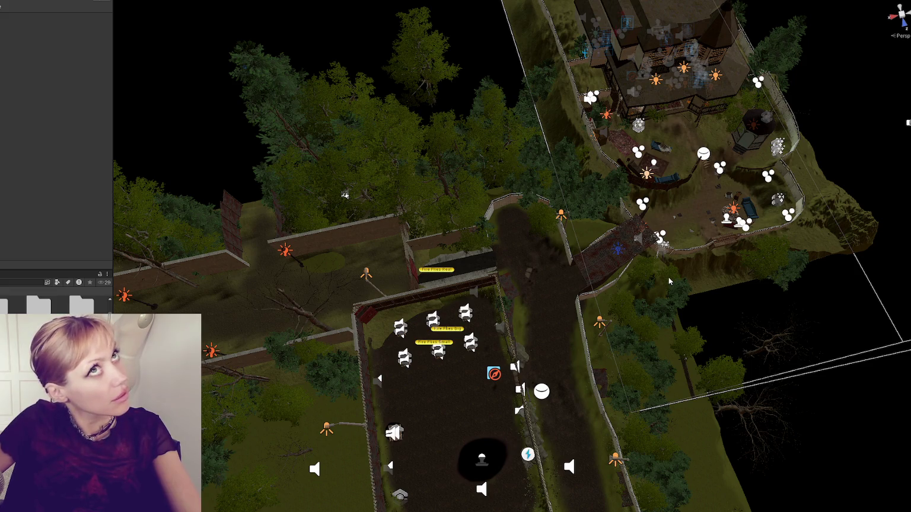
pyautogui.scroll(6, 663, 283)
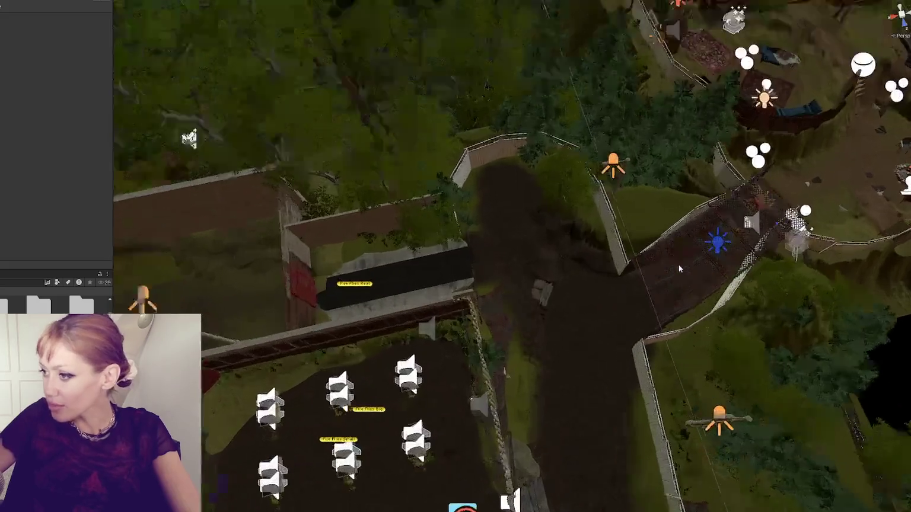
pyautogui.scroll(5, 548, 263)
pyautogui.scroll(-5, 603, 244)
pyautogui.scroll(8, 560, 250)
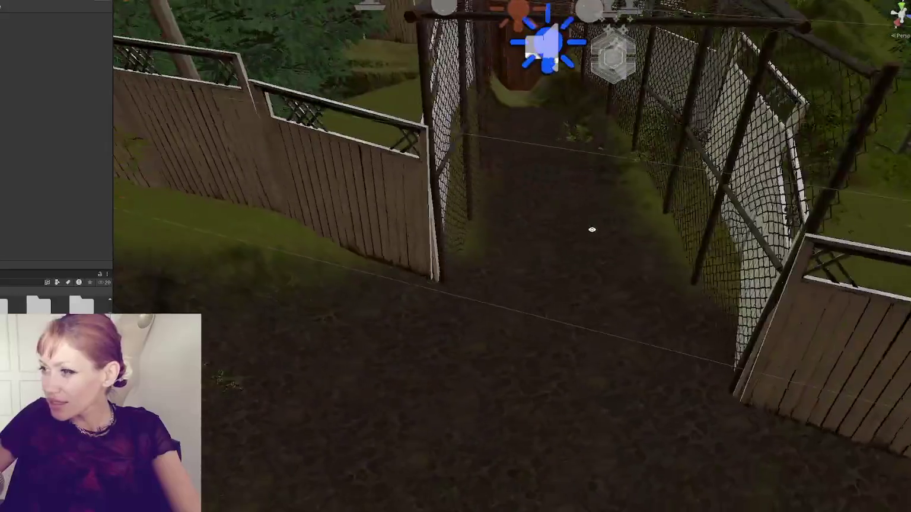
pyautogui.scroll(-3, 569, 180)
pyautogui.click(15, 281)
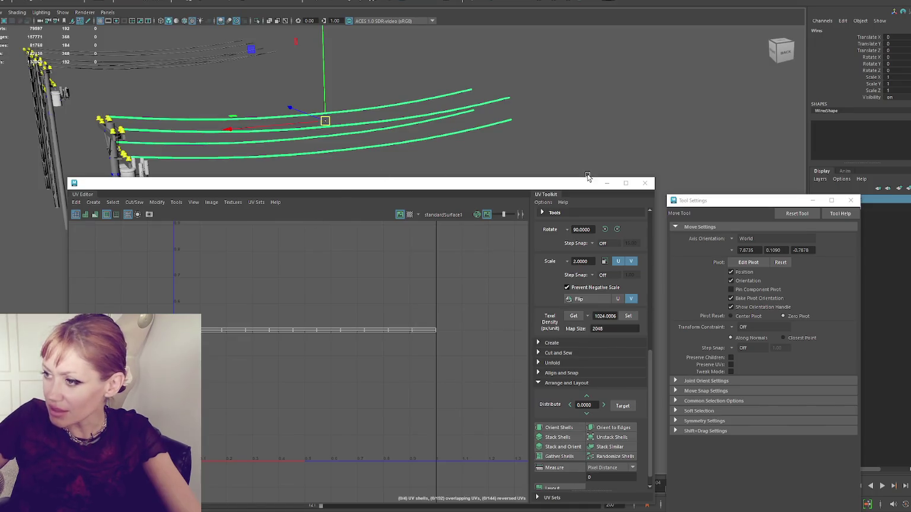
# Close Maya's UV Editor, then select and frame the LargePipe model
pyautogui.click(645, 183)
pyautogui.click(562, 163)
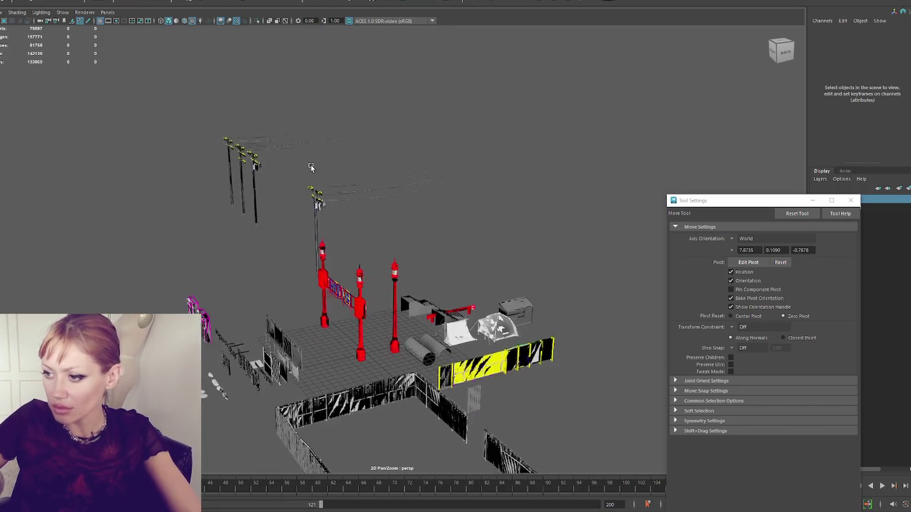
pyautogui.click(367, 270)
pyautogui.press('f')
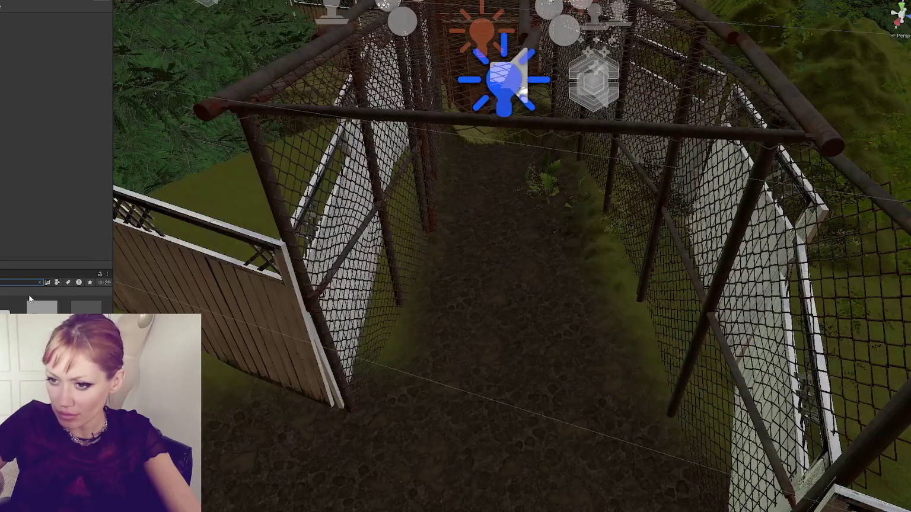
# Paste and delete the stone pillar, then undo back to the LargePipe_tophalf object
pyautogui.hotkey('ctrl', 'v')
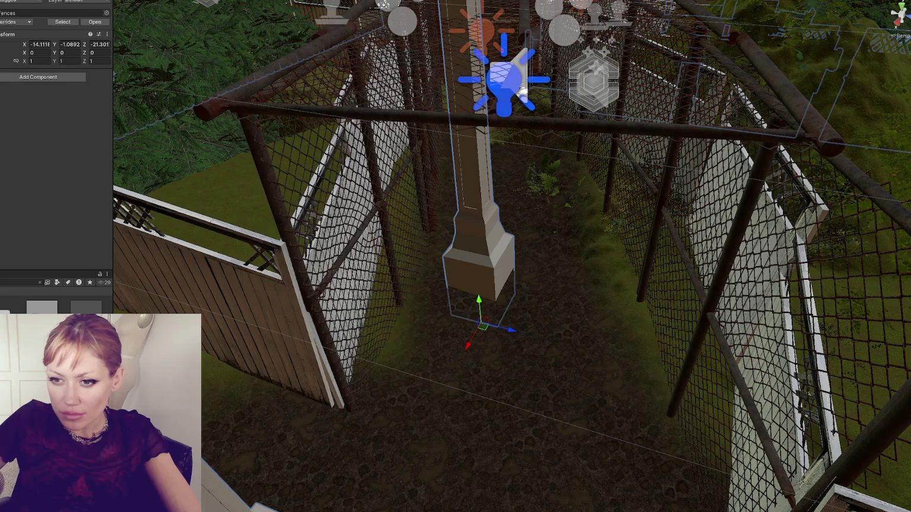
pyautogui.press('Delete')
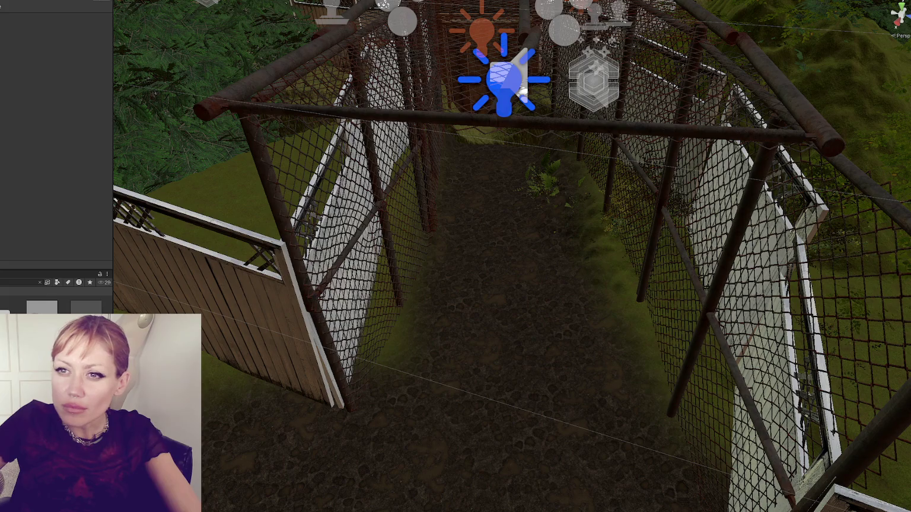
pyautogui.hotkey('ctrl', 'z')
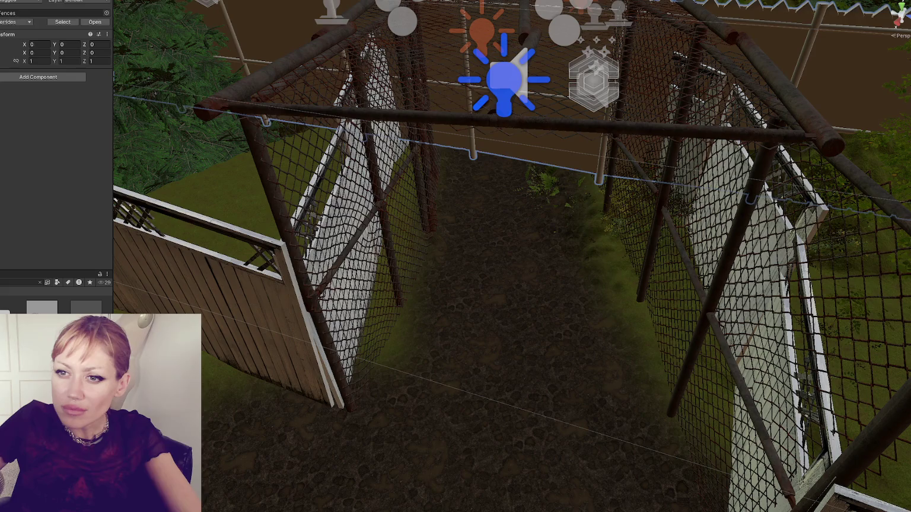
pyautogui.hotkey('ctrl', 'z')
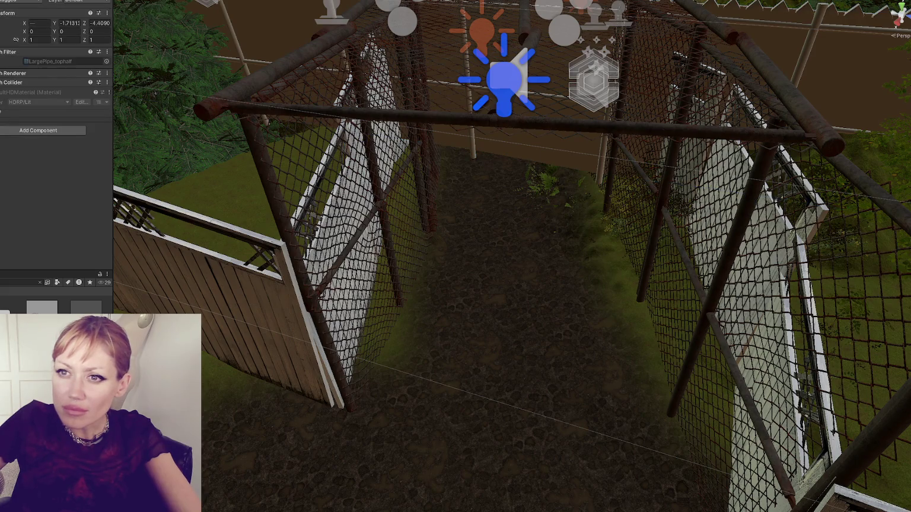
pyautogui.hotkey('ctrl', 'z')
pyautogui.hotkey('ctrl', 'z')
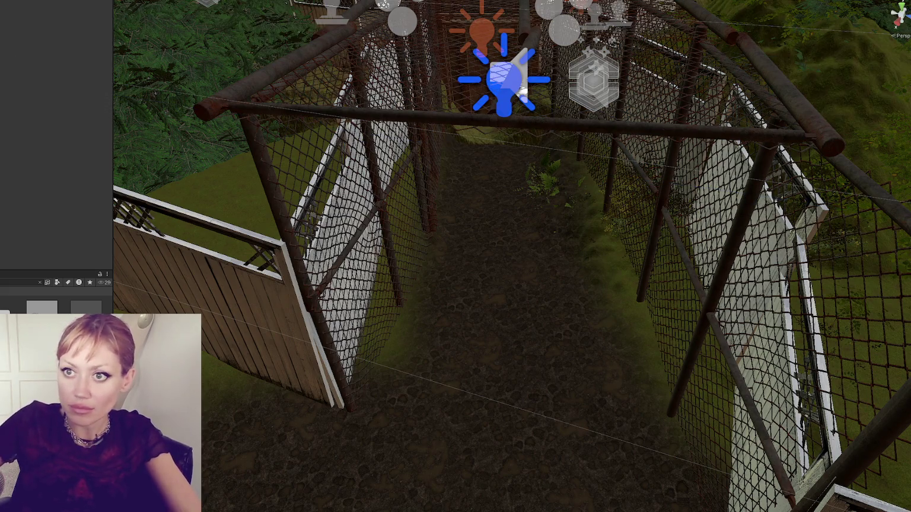
pyautogui.hotkey('ctrl', 'z')
pyautogui.hotkey('ctrl', 'z')
pyautogui.scroll(10, 433, 223)
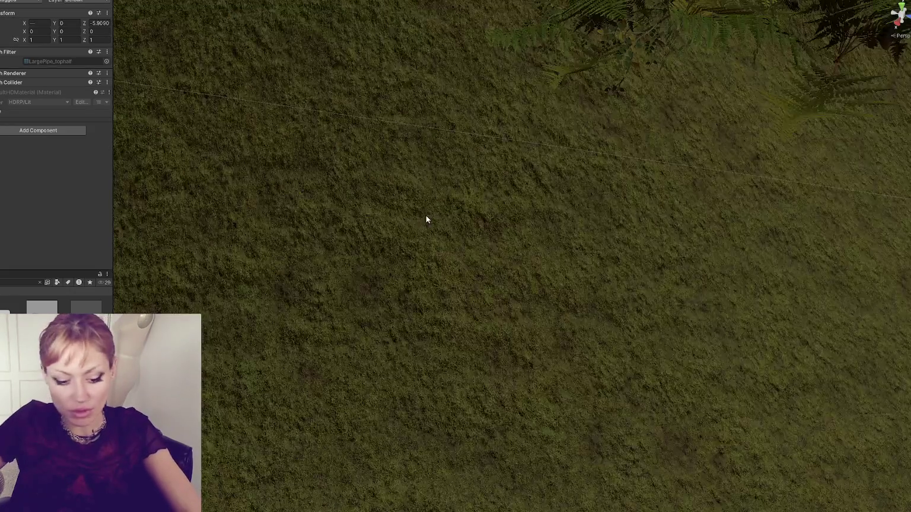
# Enter 0 in the LargePipe_tophalf Transform position fields
pyautogui.scroll(-10, 425, 215)
pyautogui.hotkey('ctrl', 'z')
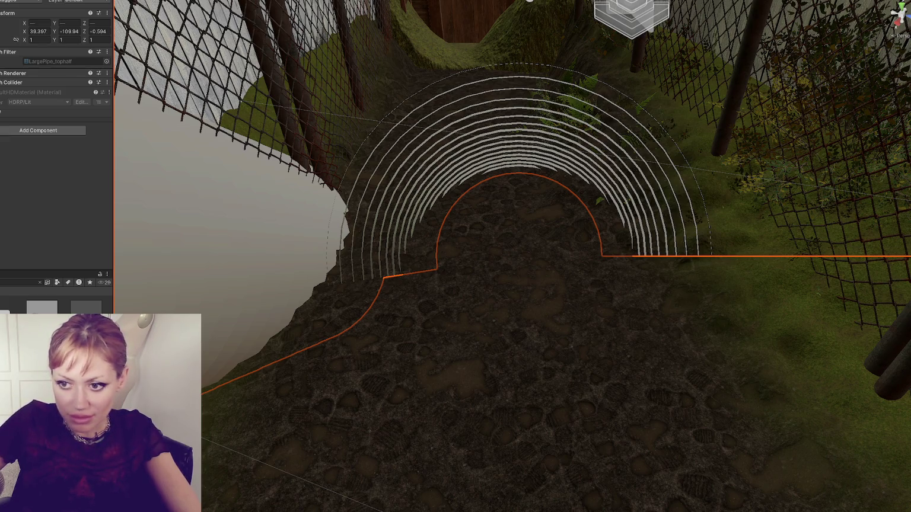
pyautogui.hotkey('alt', 'Tab')
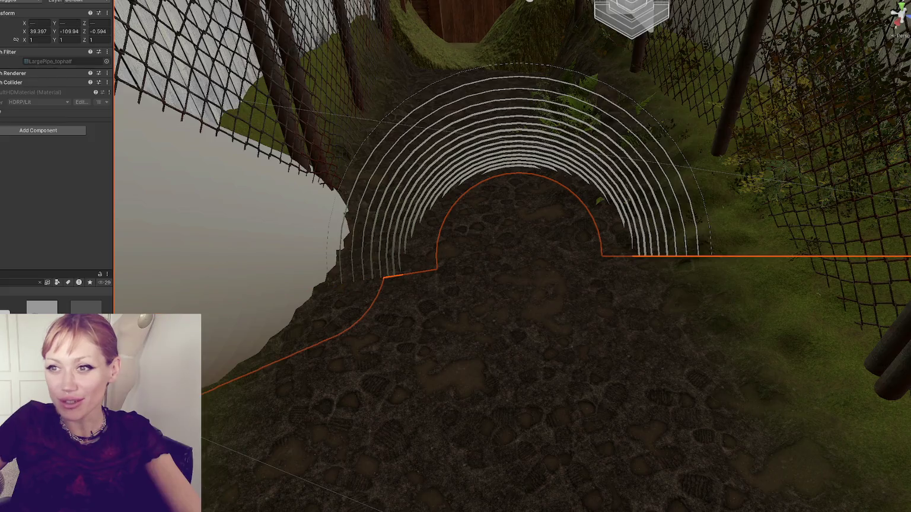
pyautogui.write('0')
pyautogui.press('Tab')
pyautogui.write('0')
pyautogui.press('Tab')
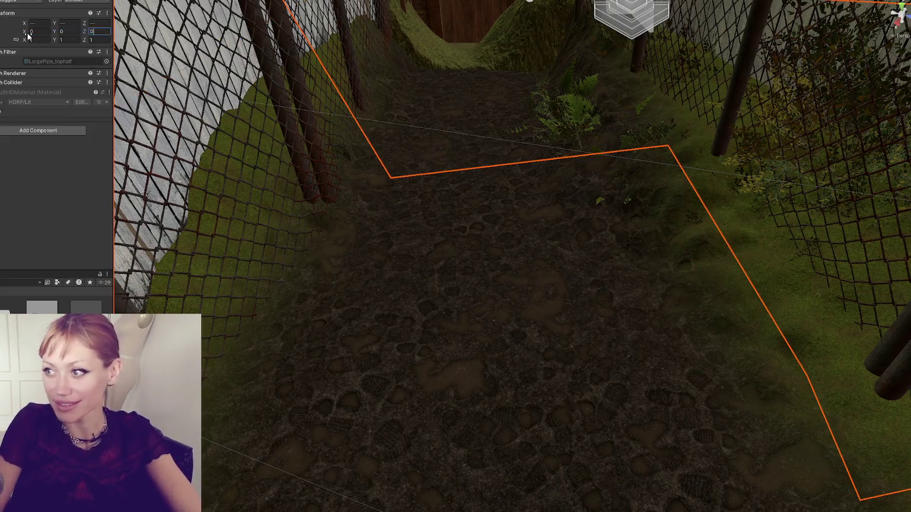
# Delete the lower full pipe, then lower LargePipe_tophalf and slide it along Z
pyautogui.write('0f')
pyautogui.scroll(-3, 452, 135)
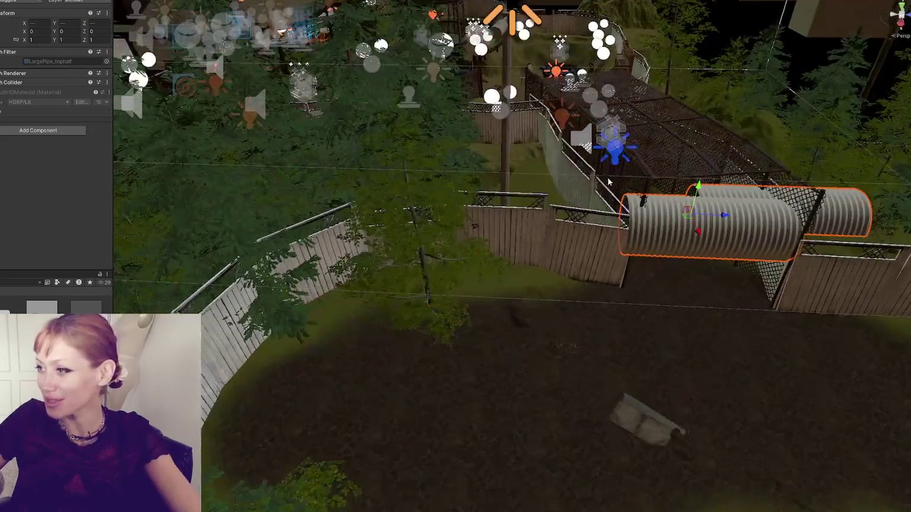
pyautogui.scroll(5, 521, 190)
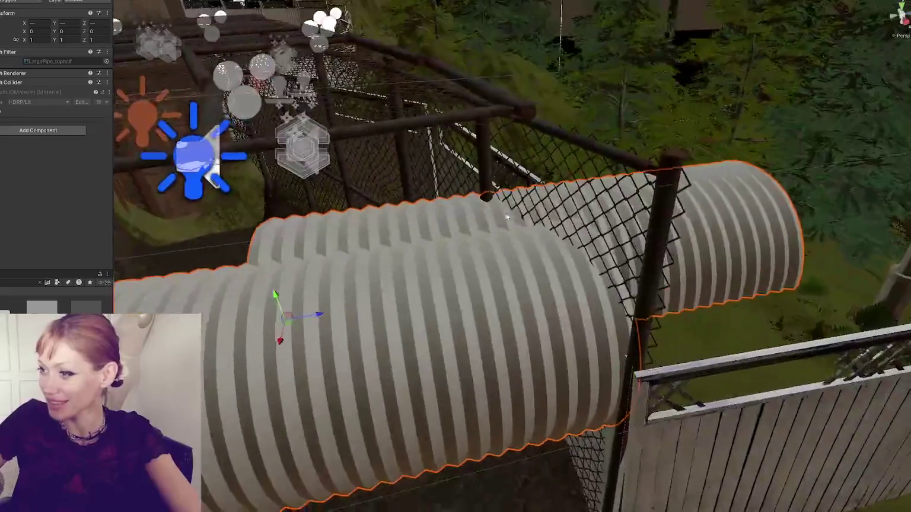
pyautogui.scroll(-3, 385, 294)
pyautogui.hotkey('ctrl', 'z')
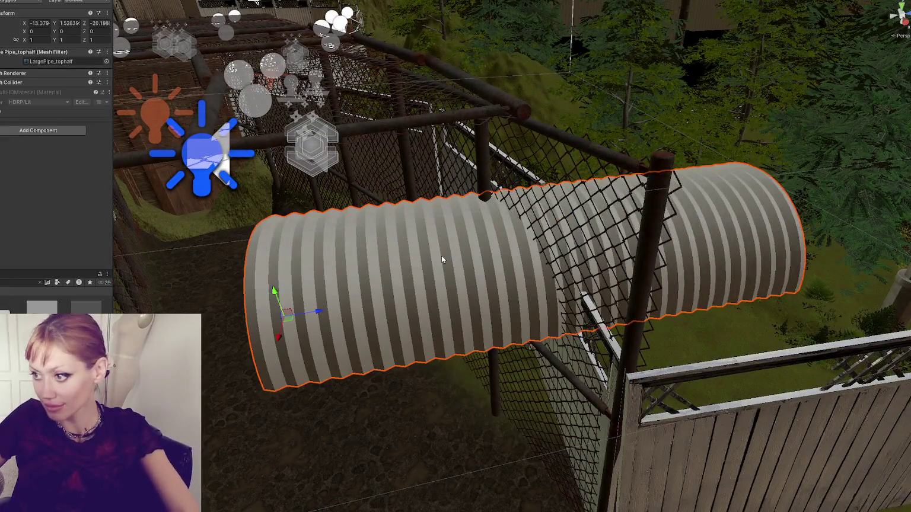
pyautogui.scroll(-2, 410, 312)
pyautogui.press('e')
pyautogui.moveTo(356, 320); pyautogui.dragTo(389, 279)
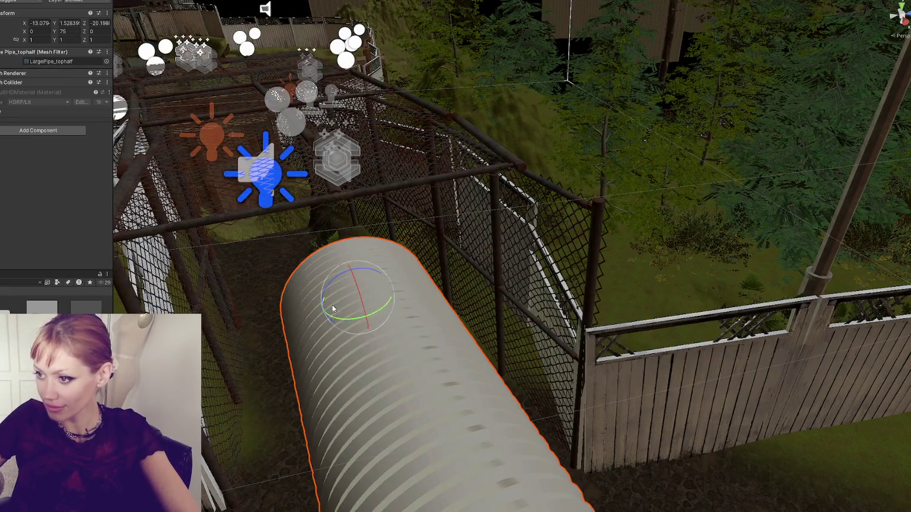
pyautogui.press('w')
pyautogui.press('e')
pyautogui.hotkey('ctrl', 'z')
pyautogui.press('w')
pyautogui.moveTo(400, 261)
pyautogui.mouseDown()
pyautogui.moveTo(406, 362)
pyautogui.moveTo(415, 370)
pyautogui.moveTo(314, 397)
pyautogui.moveTo(326, 403)
pyautogui.moveTo(359, 310)
pyautogui.moveTo(383, 304)
pyautogui.moveTo(362, 287)
pyautogui.moveTo(325, 289)
pyautogui.moveTo(346, 287)
pyautogui.moveTo(336, 289)
pyautogui.mouseUp()
pyautogui.scroll(2, 369, 383)
# Lower the top-half pipe further and turn it slightly to line up with the cage path
pyautogui.press('e')
pyautogui.press('t')
pyautogui.press('w')
pyautogui.moveTo(290, 268); pyautogui.dragTo(293, 272)
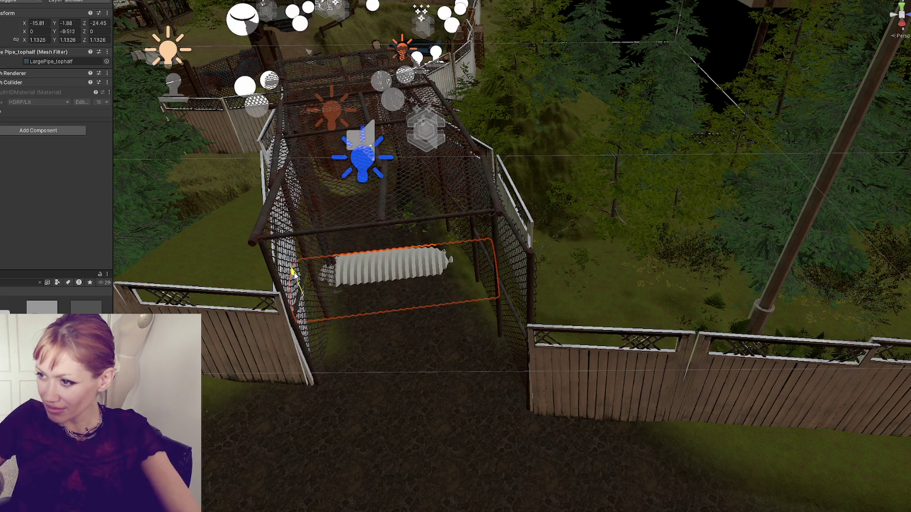
pyautogui.moveTo(378, 256)
pyautogui.mouseDown()
pyautogui.moveTo(413, 320)
pyautogui.moveTo(500, 263)
pyautogui.moveTo(498, 234)
pyautogui.mouseUp()
pyautogui.scroll(-5, 498, 234)
pyautogui.press('e')
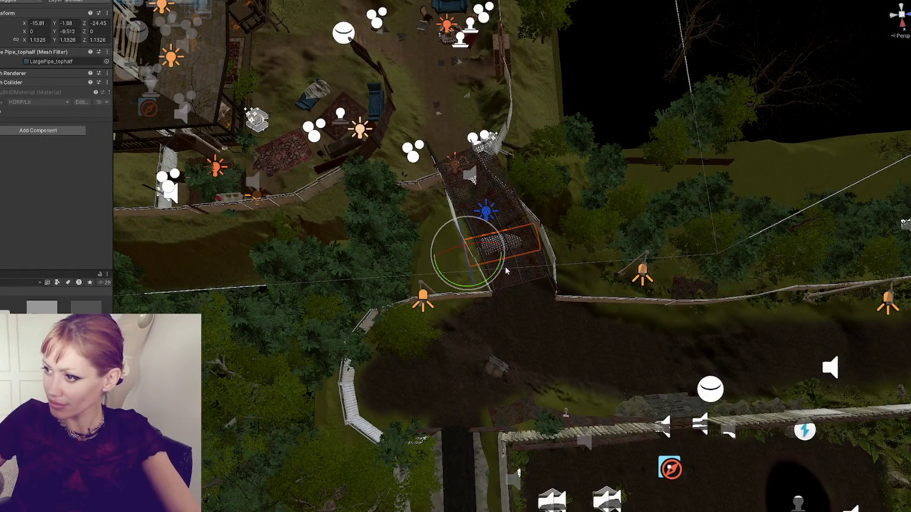
pyautogui.moveTo(496, 272)
pyautogui.mouseDown()
pyautogui.moveTo(485, 281)
pyautogui.moveTo(467, 242)
pyautogui.moveTo(342, 137)
pyautogui.moveTo(253, 173)
pyautogui.moveTo(250, 147)
pyautogui.moveTo(307, 223)
pyautogui.moveTo(510, 289)
pyautogui.mouseUp()
pyautogui.scroll(-3, 494, 273)
pyautogui.press('w')
pyautogui.moveTo(584, 328)
pyautogui.mouseDown()
pyautogui.moveTo(320, 386)
pyautogui.moveTo(222, 415)
pyautogui.moveTo(223, 425)
pyautogui.moveTo(235, 303)
pyautogui.moveTo(223, 245)
pyautogui.mouseUp()
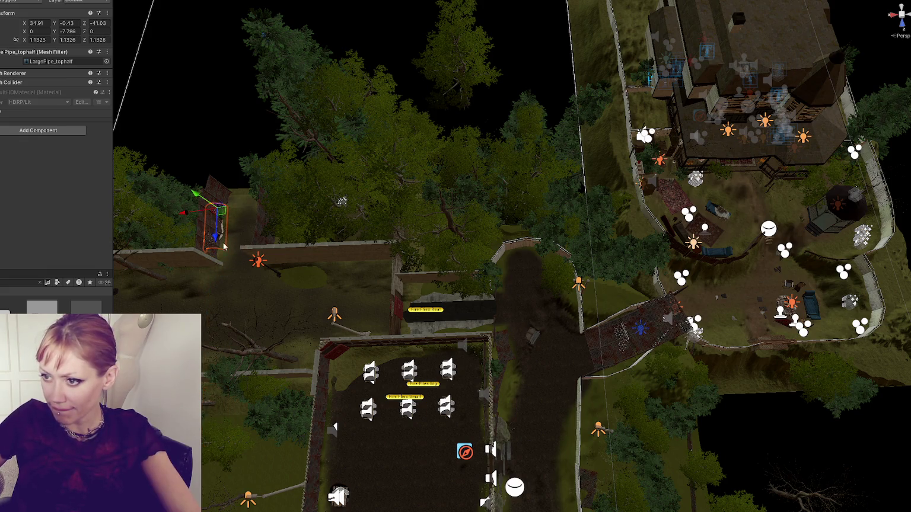
pyautogui.press('e')
pyautogui.moveTo(270, 205)
pyautogui.mouseDown()
pyautogui.moveTo(340, 202)
pyautogui.moveTo(261, 220)
pyautogui.moveTo(229, 246)
pyautogui.moveTo(225, 220)
pyautogui.mouseUp()
pyautogui.press('w')
pyautogui.press('f')
pyautogui.scroll(-5, 337, 226)
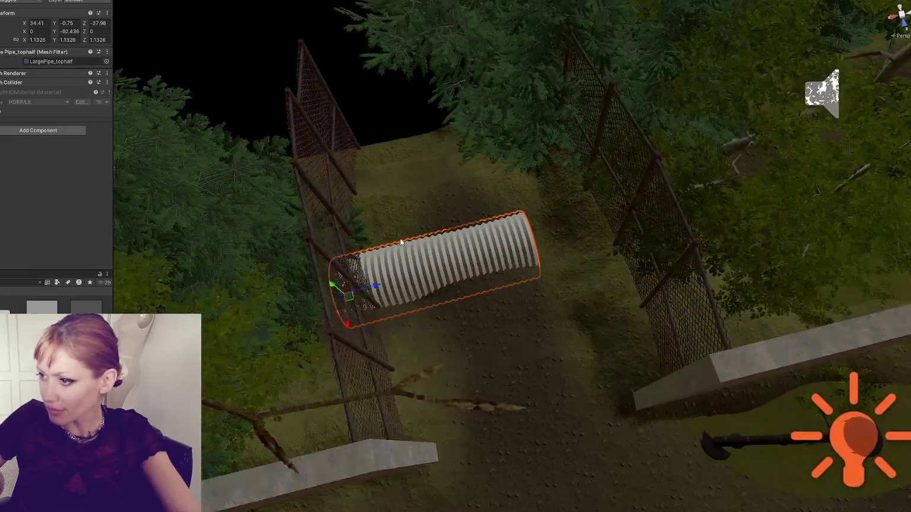
pyautogui.moveTo(430, 277)
pyautogui.mouseDown()
pyautogui.moveTo(458, 277)
pyautogui.moveTo(360, 277)
pyautogui.moveTo(488, 277)
pyautogui.moveTo(533, 267)
pyautogui.moveTo(488, 295)
pyautogui.moveTo(459, 244)
pyautogui.moveTo(302, 268)
pyautogui.moveTo(401, 191)
pyautogui.moveTo(607, 199)
pyautogui.moveTo(533, 199)
pyautogui.moveTo(563, 221)
pyautogui.moveTo(607, 219)
pyautogui.moveTo(440, 242)
pyautogui.moveTo(360, 215)
pyautogui.mouseUp()
pyautogui.scroll(6, 528, 266)
pyautogui.scroll(-3, 491, 290)
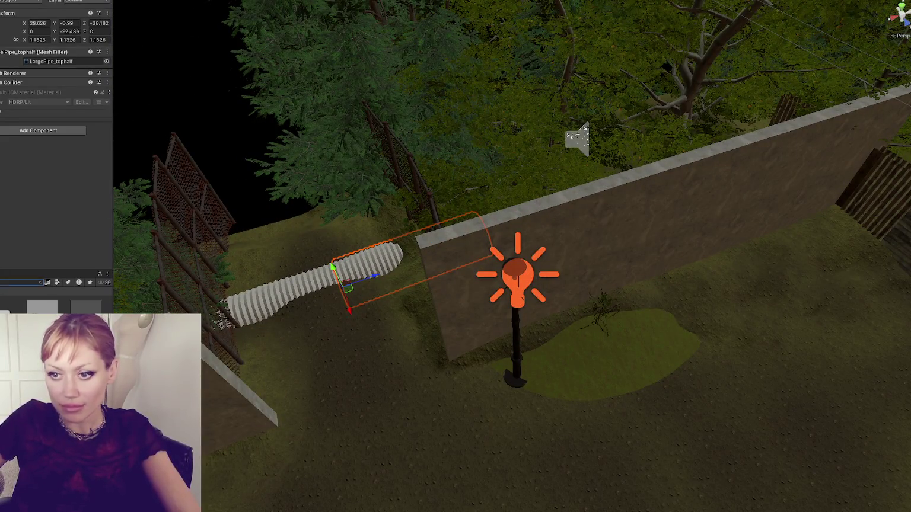
pyautogui.moveTo(71, 332)
pyautogui.mouseDown()
pyautogui.moveTo(196, 297)
pyautogui.moveTo(317, 279)
pyautogui.moveTo(340, 287)
pyautogui.moveTo(417, 168)
pyautogui.moveTo(451, 214)
pyautogui.mouseUp()
pyautogui.moveTo(195, 295)
pyautogui.mouseDown()
pyautogui.moveTo(202, 280)
pyautogui.moveTo(194, 268)
pyautogui.moveTo(299, 259)
pyautogui.mouseUp()
pyautogui.scroll(-2, 263, 246)
pyautogui.click(257, 225)
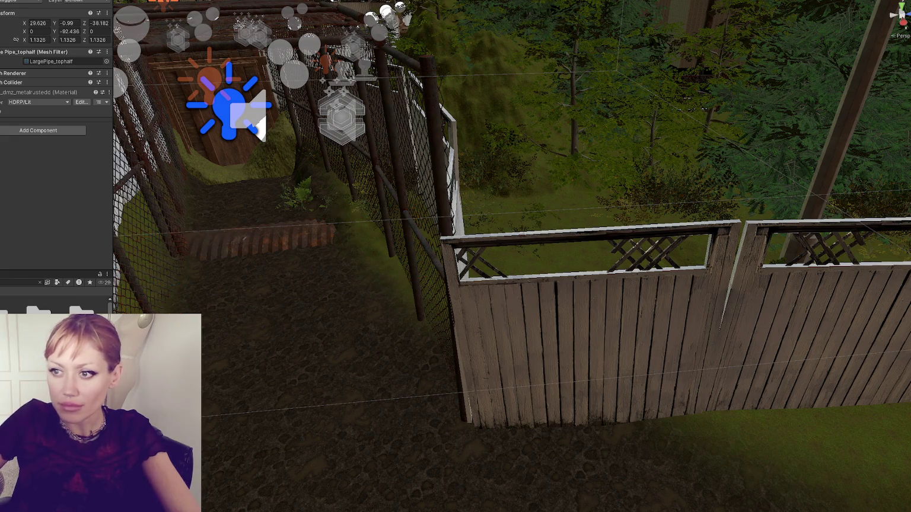
pyautogui.press('f')
pyautogui.moveTo(456, 256)
pyautogui.mouseDown()
pyautogui.moveTo(439, 238)
pyautogui.moveTo(534, 249)
pyautogui.mouseUp()
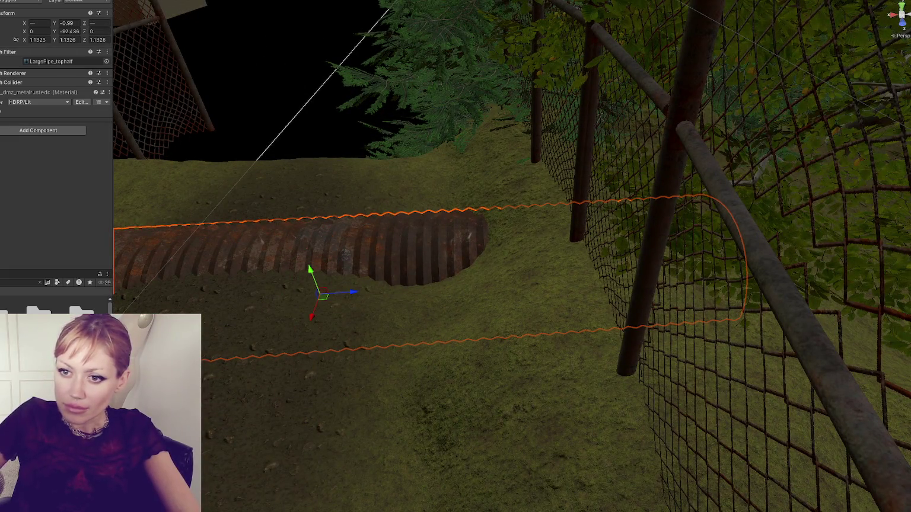
pyautogui.scroll(-5, 386, 224)
pyautogui.moveTo(386, 223)
pyautogui.mouseDown()
pyautogui.moveTo(419, 204)
pyautogui.moveTo(397, 248)
pyautogui.moveTo(577, 241)
pyautogui.moveTo(215, 227)
pyautogui.mouseUp()
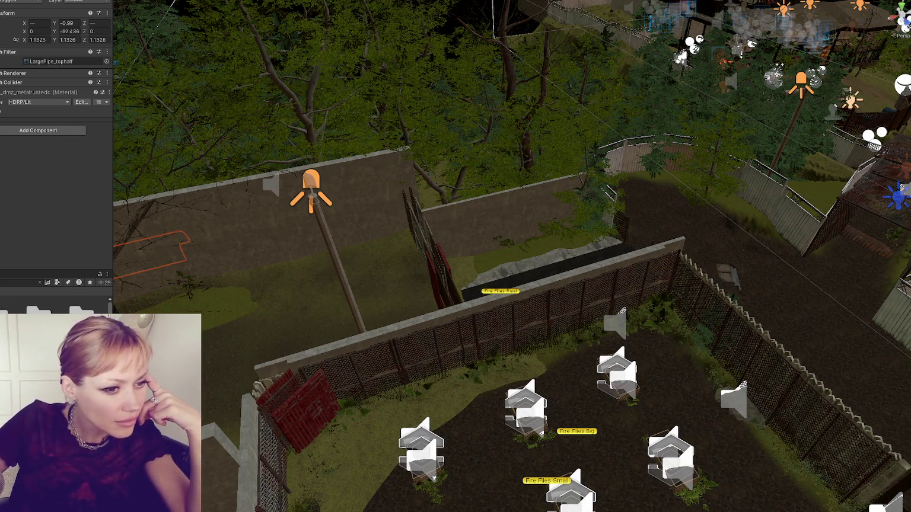
# Frame the chain-link fence and select the blue point light inside the cage tunnel
pyautogui.moveTo(534, 177)
pyautogui.mouseDown()
pyautogui.moveTo(495, 221)
pyautogui.moveTo(395, 295)
pyautogui.moveTo(617, 286)
pyautogui.mouseUp()
pyautogui.scroll(-5, 617, 286)
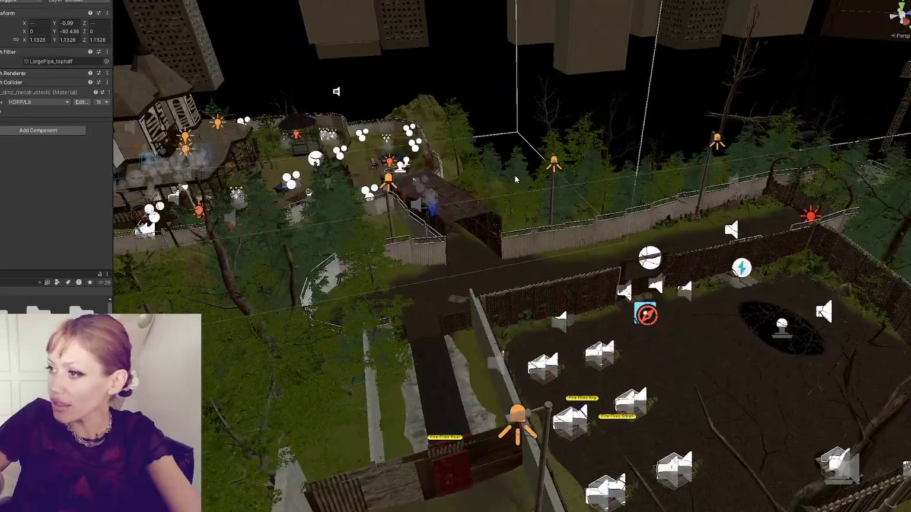
pyautogui.click(430, 193)
pyautogui.press('f')
pyautogui.moveTo(529, 181); pyautogui.dragTo(472, 243)
pyautogui.click(473, 243)
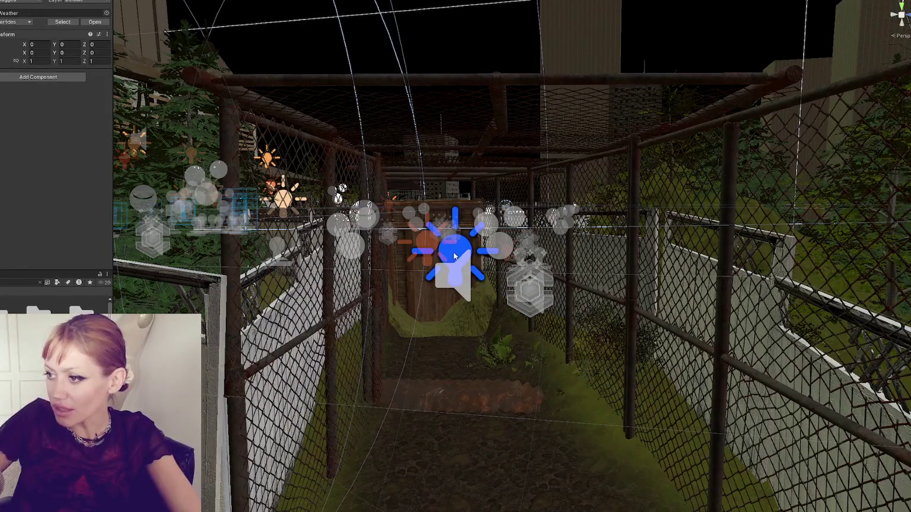
pyautogui.click(453, 253)
# Move the blue point light to the wooden shelter door and compare it with the orange light
pyautogui.moveTo(299, 138)
pyautogui.mouseDown()
pyautogui.moveTo(617, 263)
pyautogui.moveTo(391, 208)
pyautogui.moveTo(370, 210)
pyautogui.moveTo(306, 255)
pyautogui.mouseUp()
pyautogui.scroll(-5, 258, 389)
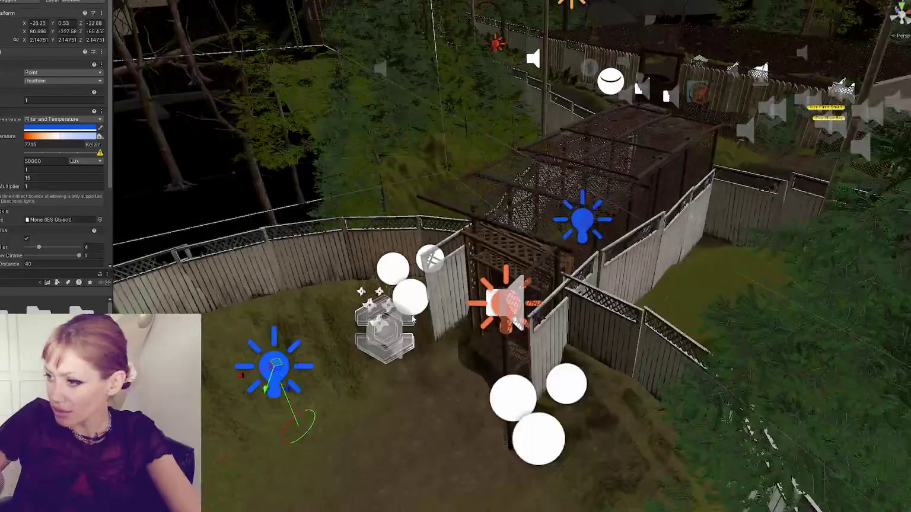
pyautogui.moveTo(239, 381); pyautogui.dragTo(444, 319)
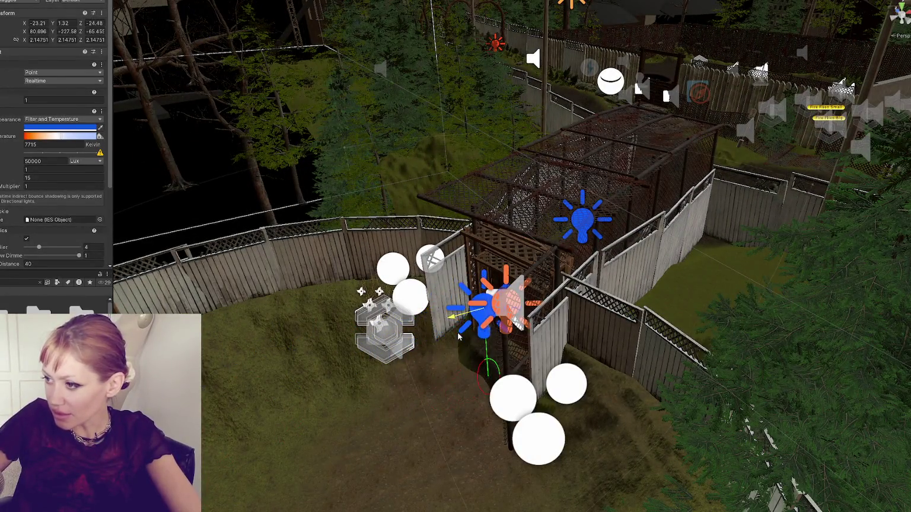
pyautogui.press('f')
pyautogui.click(559, 288)
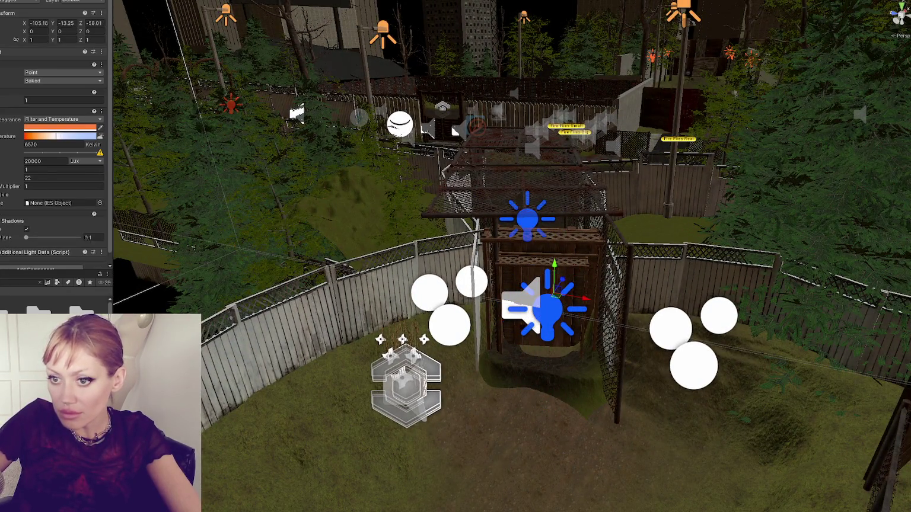
pyautogui.click(545, 316)
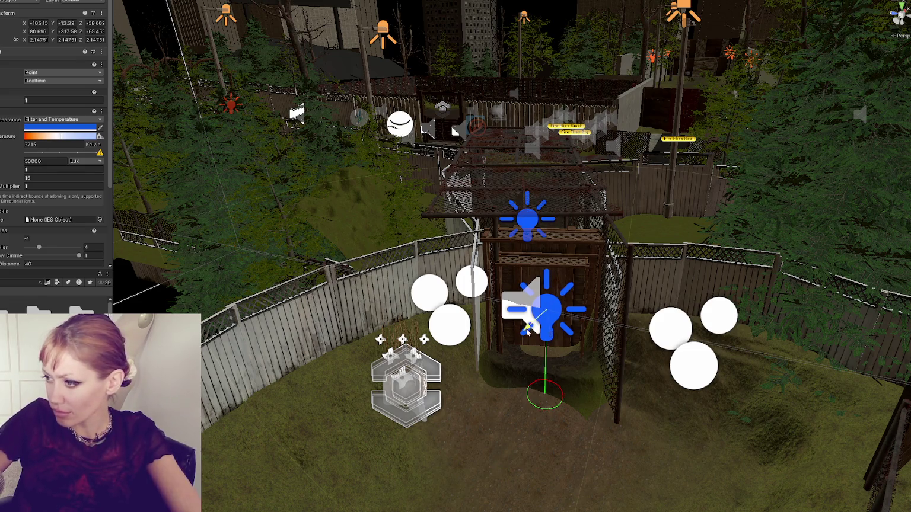
pyautogui.moveTo(570, 382); pyautogui.dragTo(462, 254)
# Select the chain-link roof panel and lower it onto the top of the cage
pyautogui.click(454, 205)
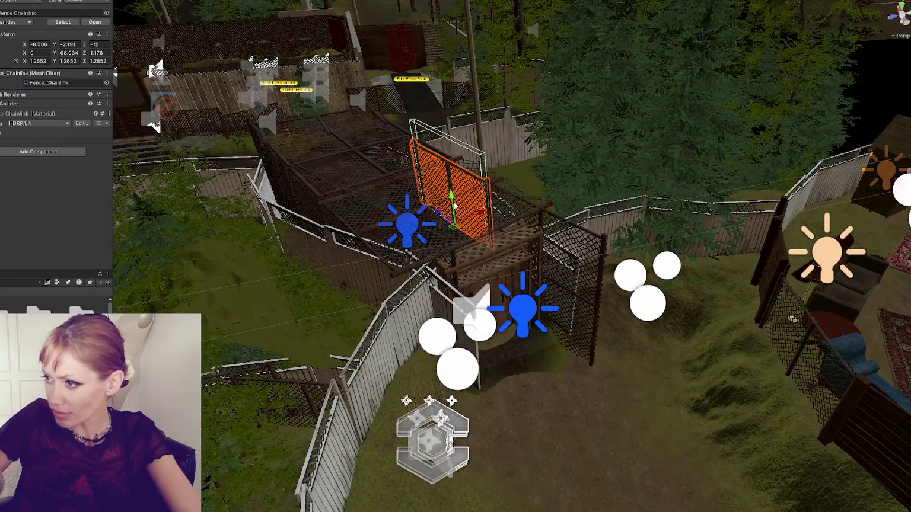
pyautogui.click(513, 221)
pyautogui.click(469, 227)
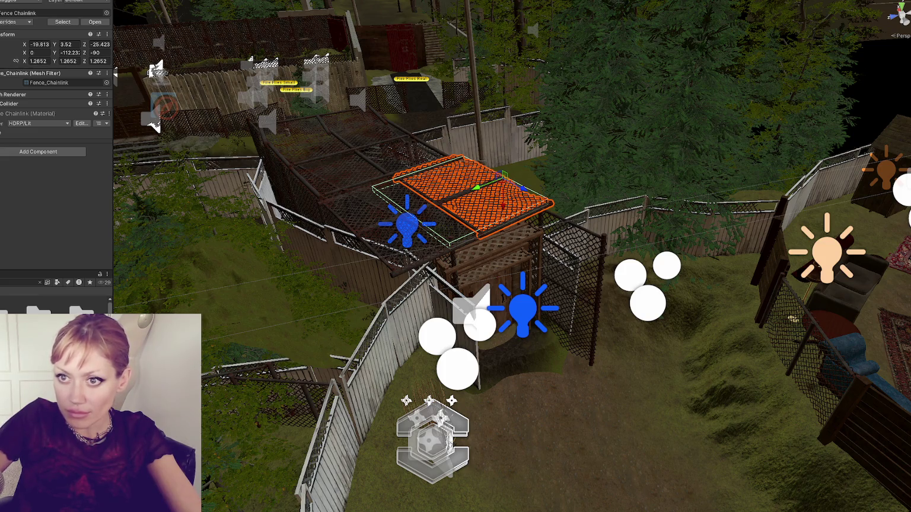
pyautogui.click(436, 195)
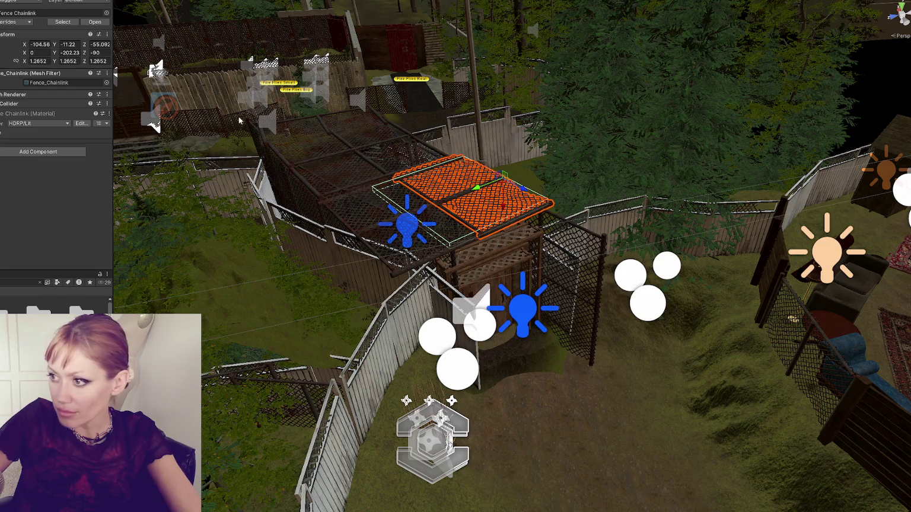
pyautogui.moveTo(526, 194)
pyautogui.mouseDown()
pyautogui.moveTo(535, 273)
pyautogui.moveTo(626, 240)
pyautogui.moveTo(523, 269)
pyautogui.moveTo(521, 244)
pyautogui.mouseUp()
# Select the vertical chain-link side panels and rotate one to a new angle
pyautogui.click(565, 342)
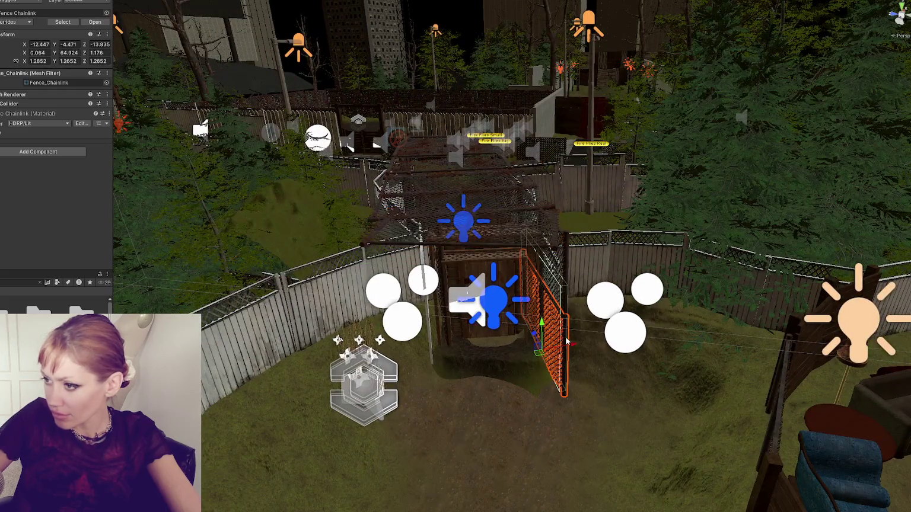
pyautogui.keyDown('shift'); pyautogui.click(567, 298); pyautogui.keyUp('shift')
pyautogui.press('z')
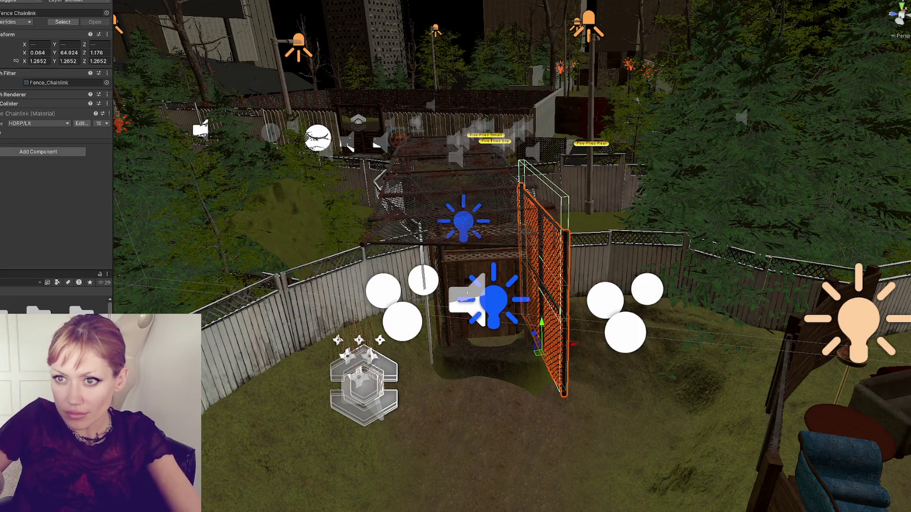
pyautogui.press('z')
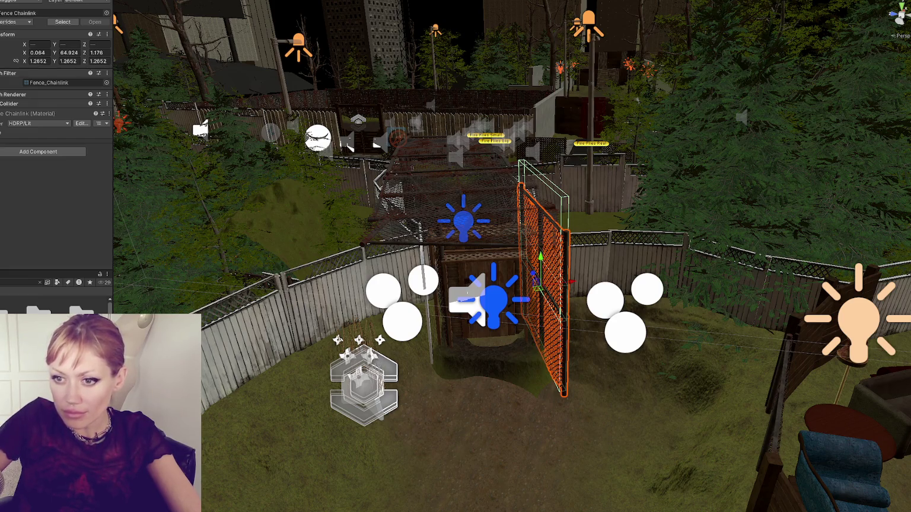
pyautogui.click(576, 350)
pyautogui.click(562, 343)
pyautogui.click(436, 285)
pyautogui.press('e')
pyautogui.moveTo(456, 316); pyautogui.dragTo(353, 328)
pyautogui.press('w')
pyautogui.moveTo(375, 270)
pyautogui.mouseDown()
pyautogui.moveTo(366, 314)
pyautogui.moveTo(356, 315)
pyautogui.mouseUp()
# Undo a trial swing of the right panel and reposition the lower-left chain-link panel
pyautogui.click(469, 305)
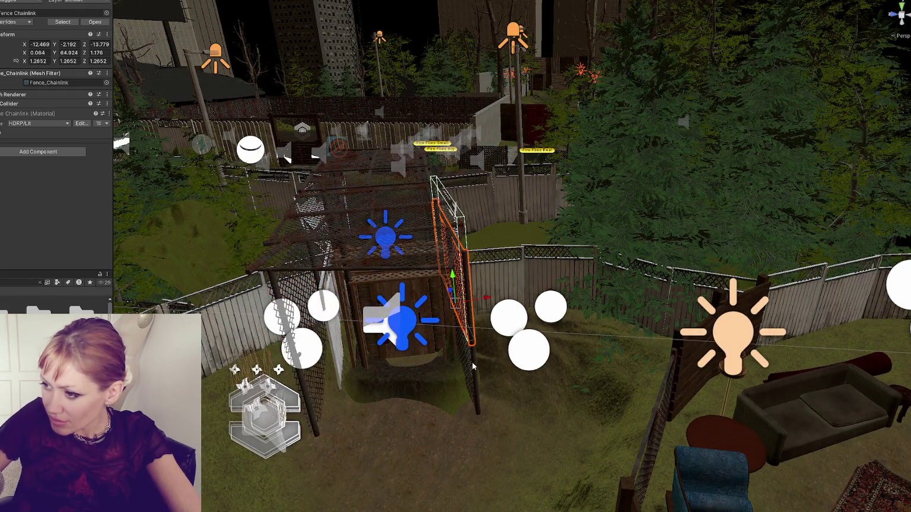
pyautogui.press('e')
pyautogui.moveTo(501, 370); pyautogui.dragTo(509, 375)
pyautogui.hotkey('ctrl', 'z')
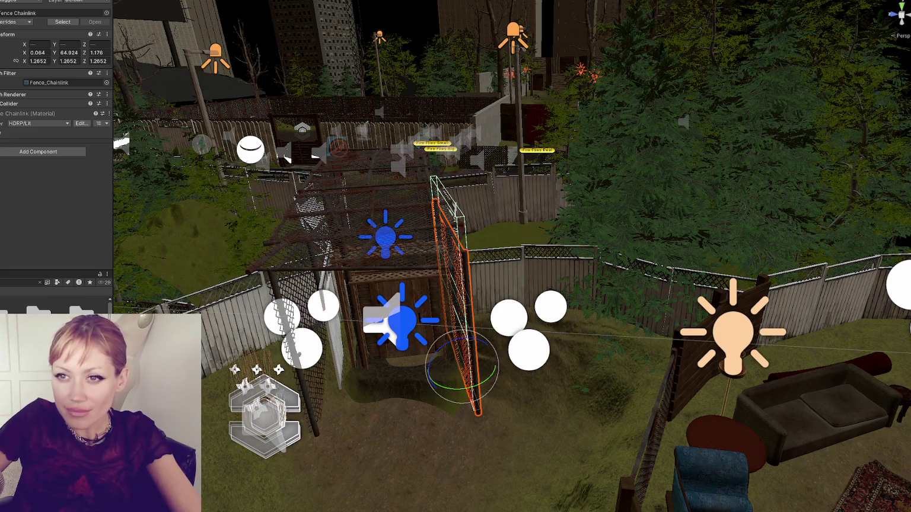
pyautogui.click(356, 249)
pyautogui.click(320, 379)
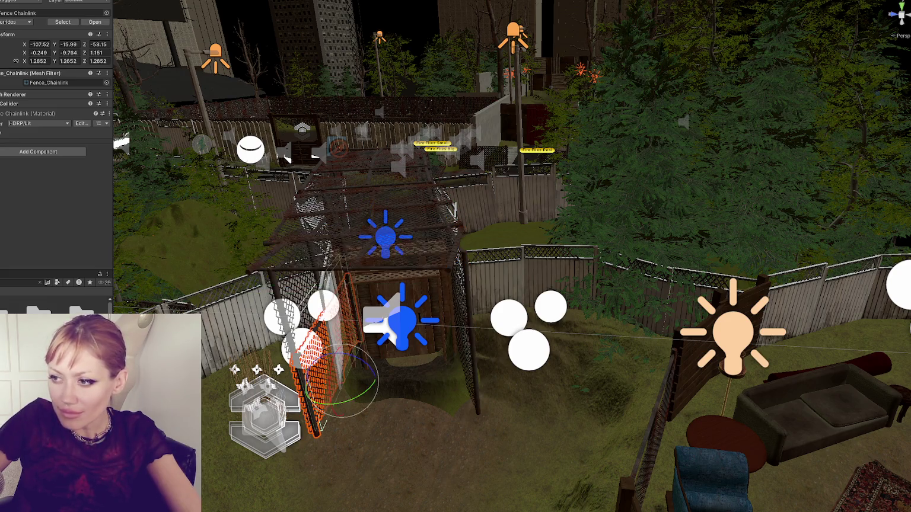
pyautogui.moveTo(341, 377)
pyautogui.mouseDown()
pyautogui.moveTo(463, 356)
pyautogui.moveTo(323, 320)
pyautogui.mouseUp()
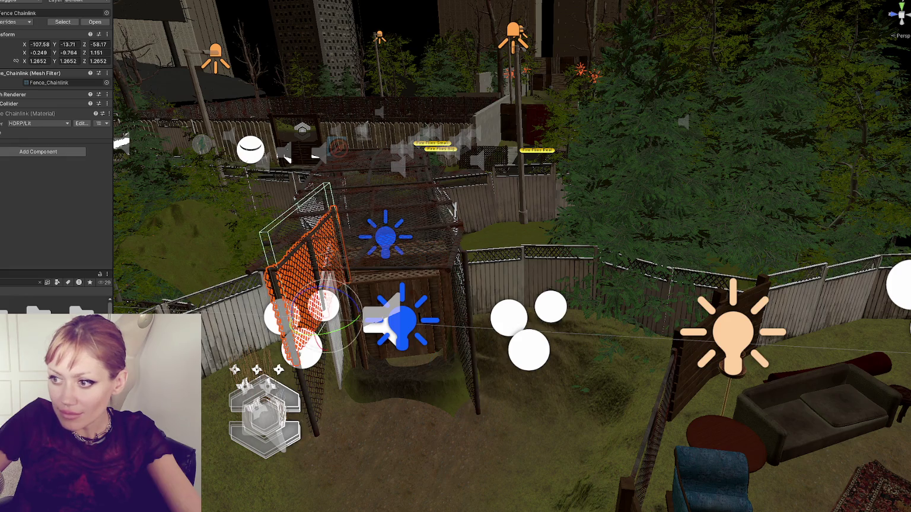
# Turn the right vertical panel slightly and slide the larger chain-link panel to the right
pyautogui.click(454, 284)
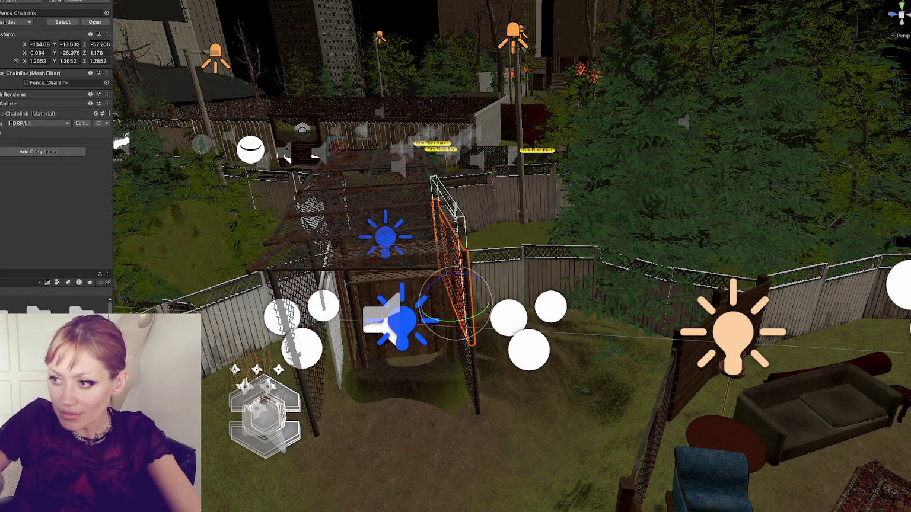
pyautogui.press('w')
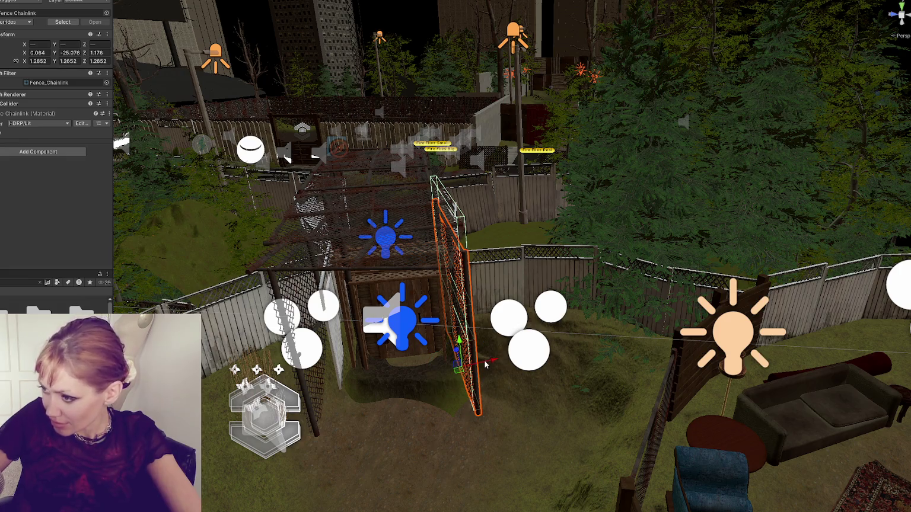
pyautogui.press('e')
pyautogui.moveTo(495, 373)
pyautogui.mouseDown()
pyautogui.moveTo(504, 383)
pyautogui.moveTo(363, 395)
pyautogui.mouseUp()
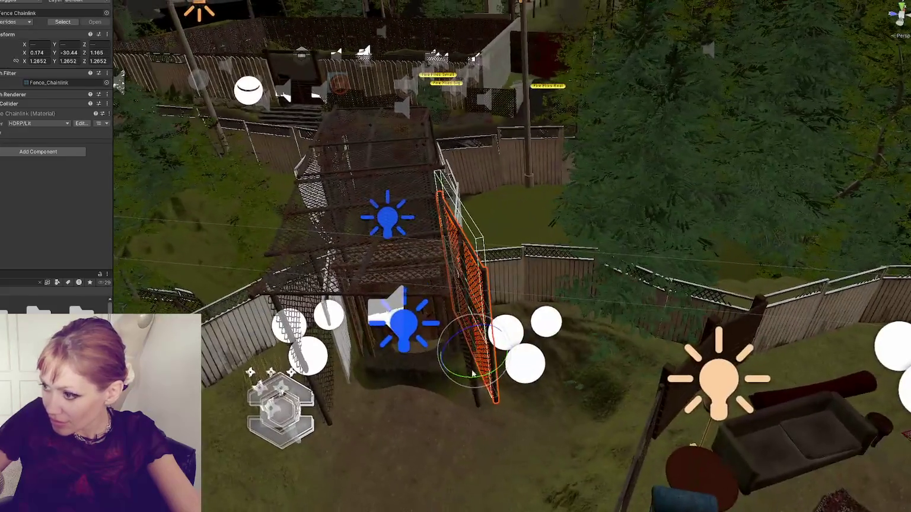
pyautogui.click(477, 339)
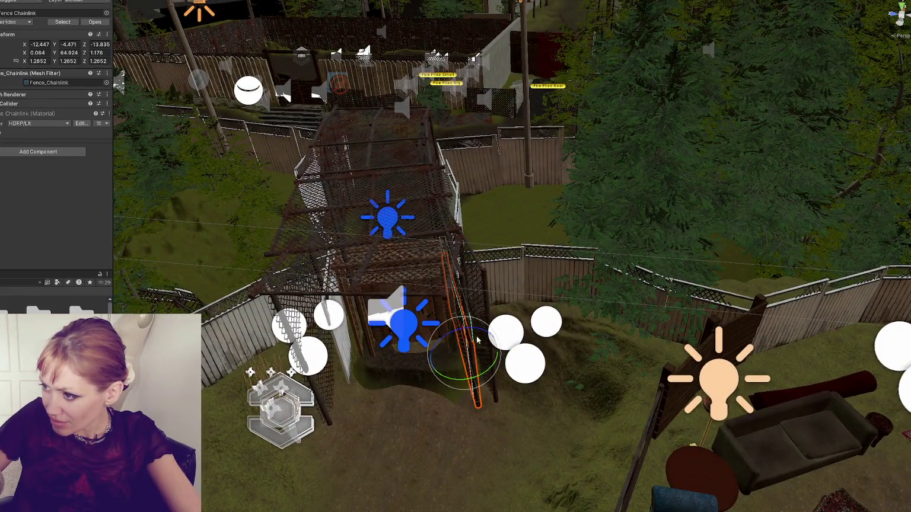
pyautogui.click(466, 293)
pyautogui.moveTo(466, 307); pyautogui.dragTo(500, 289)
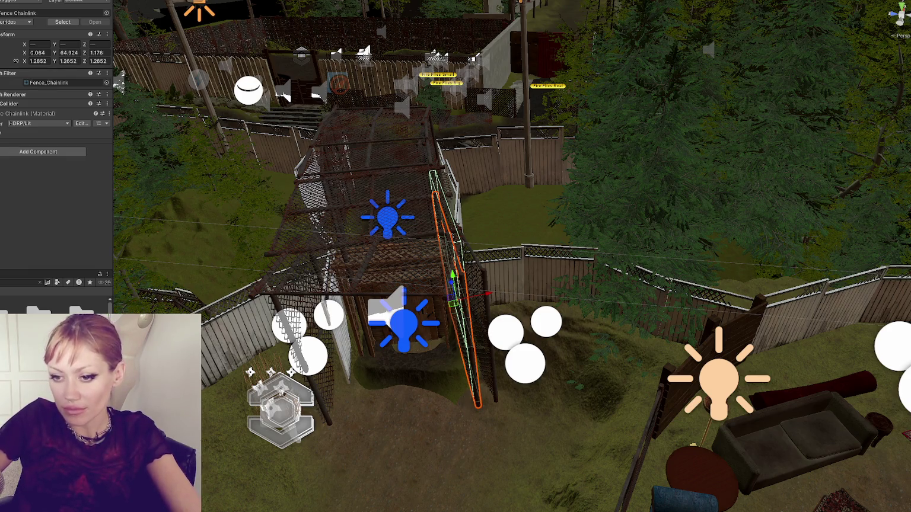
pyautogui.press('z')
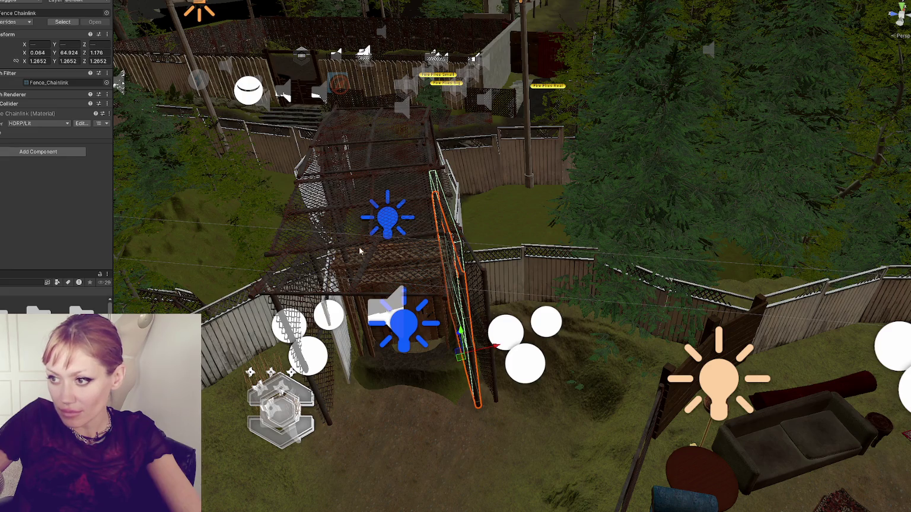
pyautogui.click(353, 297)
# Shift and turn the roof panel, then nudge it and a second panel to the right
pyautogui.moveTo(383, 290); pyautogui.dragTo(428, 281)
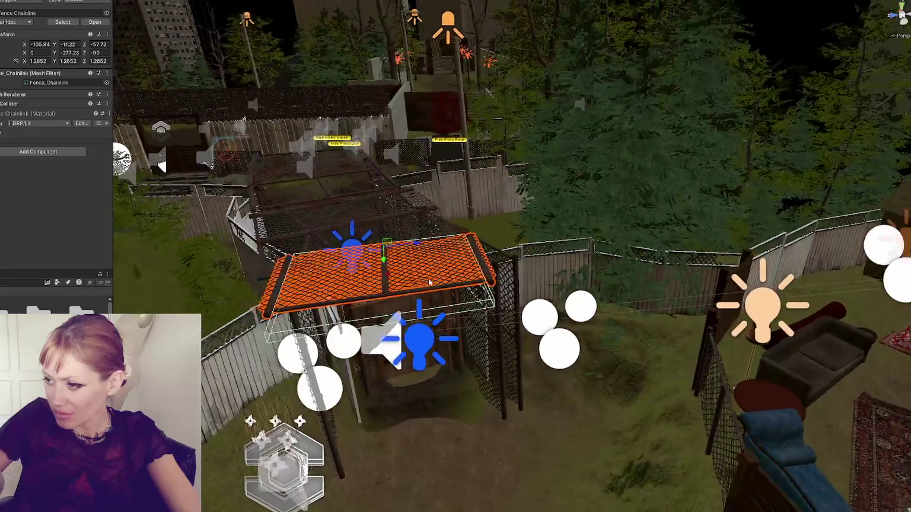
pyautogui.moveTo(419, 244)
pyautogui.mouseDown()
pyautogui.moveTo(422, 267)
pyautogui.moveTo(423, 257)
pyautogui.moveTo(394, 261)
pyautogui.moveTo(389, 274)
pyautogui.mouseUp()
pyautogui.press('e')
pyautogui.press('w')
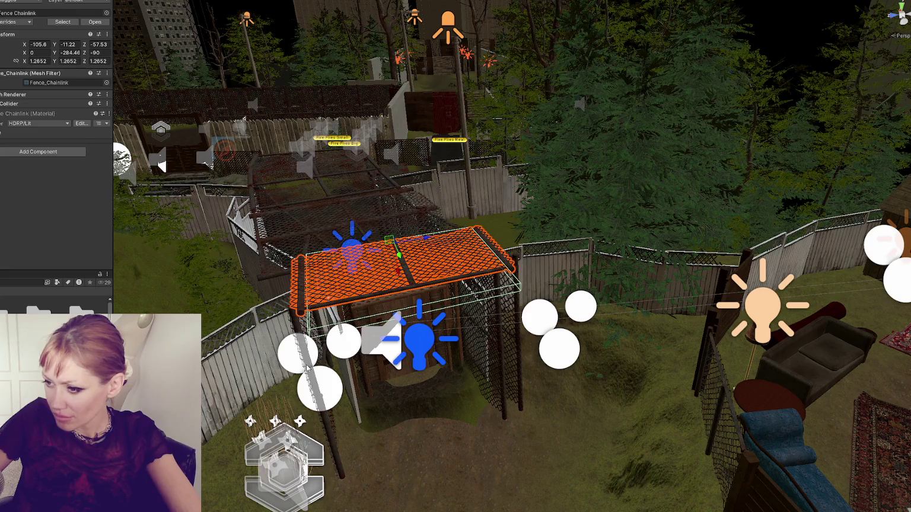
pyautogui.moveTo(306, 367); pyautogui.dragTo(326, 424)
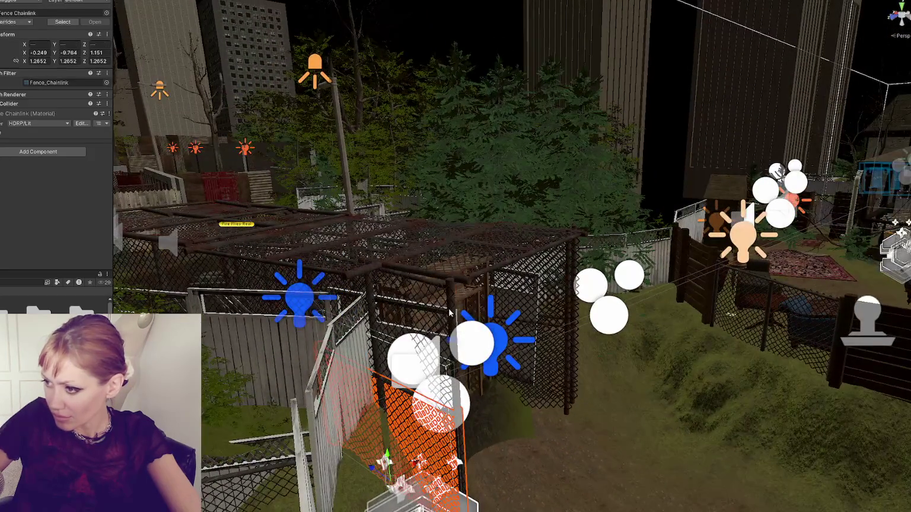
pyautogui.keyDown('shift'); pyautogui.click(449, 313); pyautogui.keyUp('shift')
pyautogui.moveTo(405, 370)
pyautogui.mouseDown()
pyautogui.moveTo(467, 332)
pyautogui.moveTo(497, 283)
pyautogui.mouseUp()
# Rotate the side chain-link panel into line along the cage edge
pyautogui.click(404, 374)
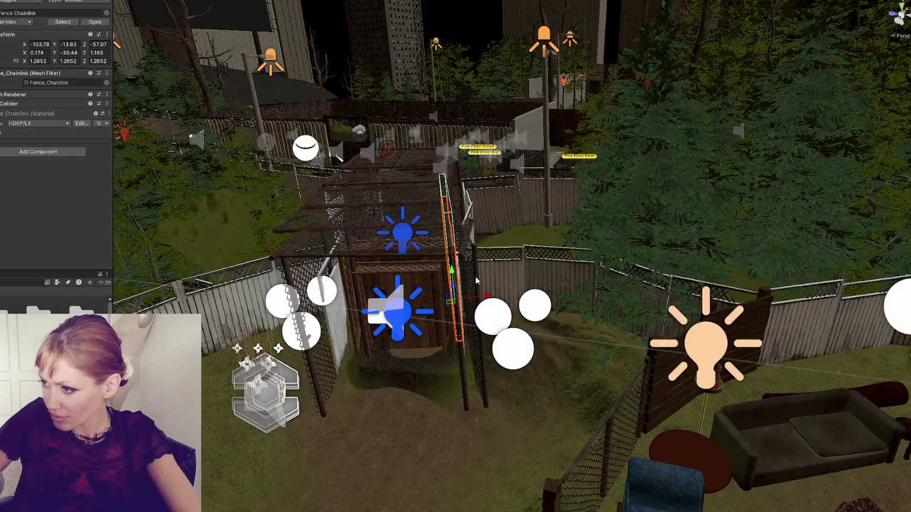
pyautogui.click(483, 364)
pyautogui.press('e')
pyautogui.moveTo(494, 377)
pyautogui.mouseDown()
pyautogui.moveTo(504, 361)
pyautogui.moveTo(494, 375)
pyautogui.mouseUp()
pyautogui.click(653, 242)
pyautogui.moveTo(684, 305); pyautogui.dragTo(269, 268)
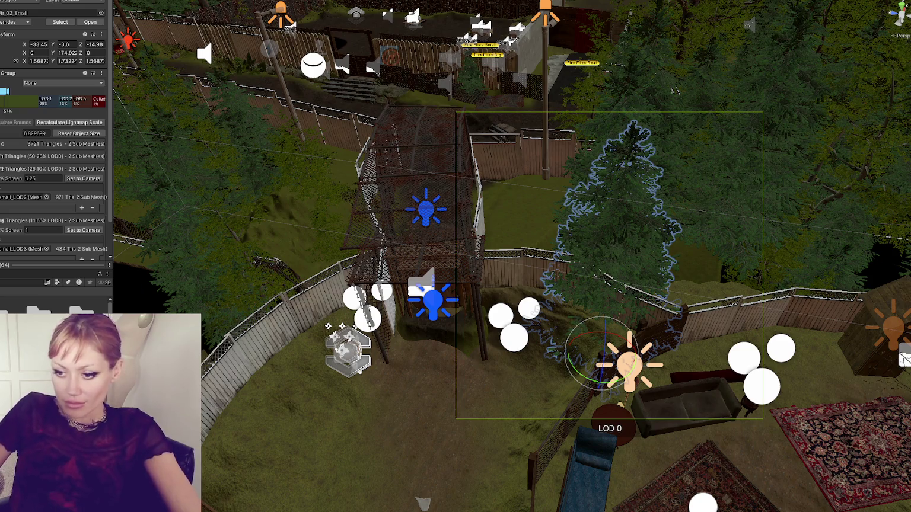
# Deselect the pine tree and enter the STRAIN game in developer mode
pyautogui.hotkey('ctrl', 'shift', 'd')
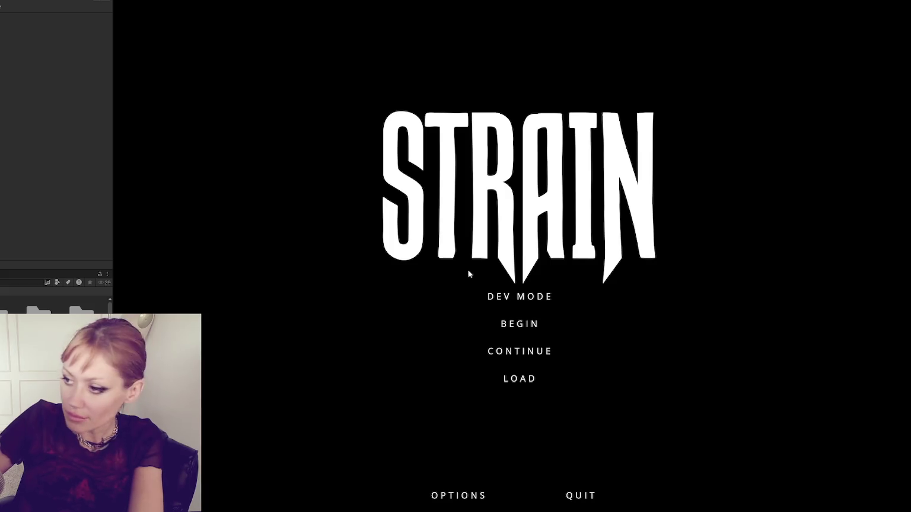
pyautogui.click(524, 296)
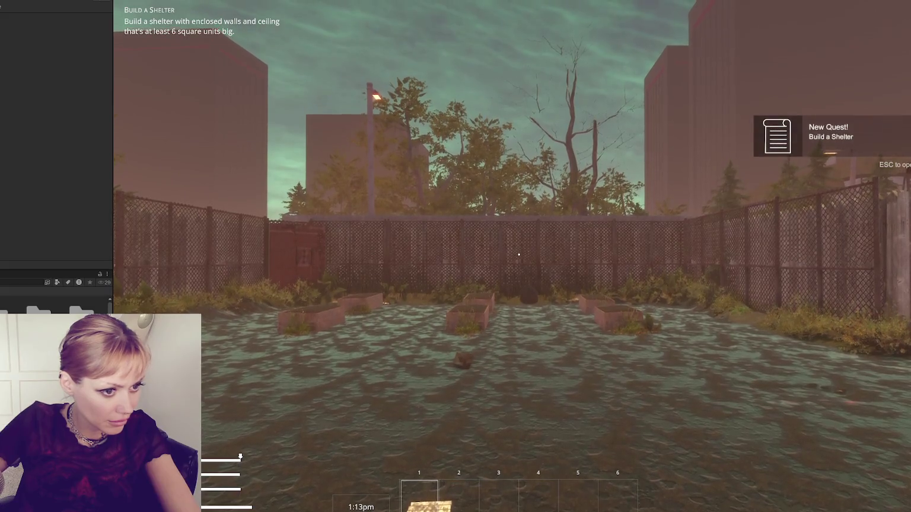
# Walk across the fenced garden, swinging an arm once, and open the wooden gate at its prompt
pyautogui.press('w')
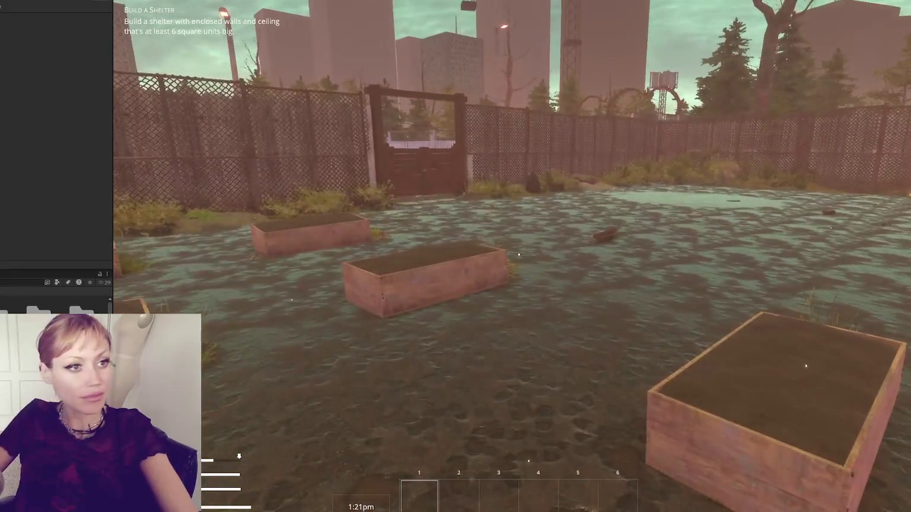
pyautogui.press('w')
pyautogui.click(519, 254)
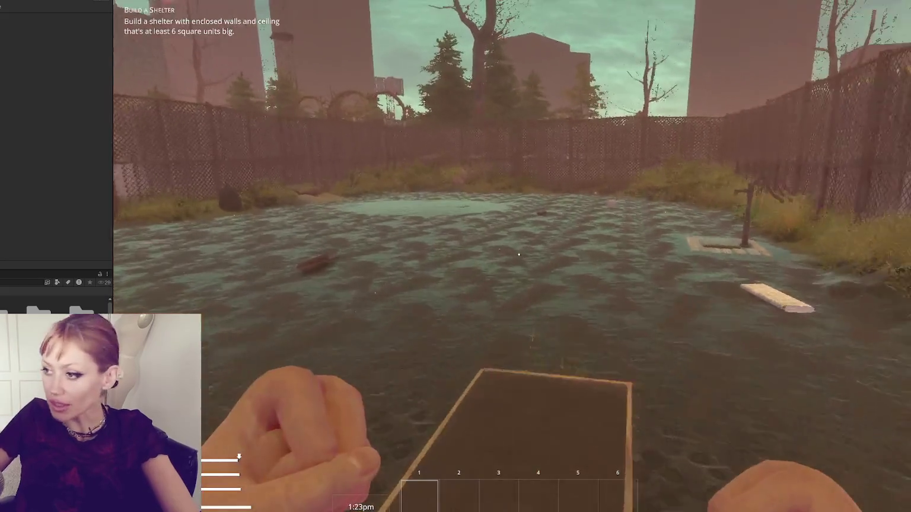
pyautogui.press('w')
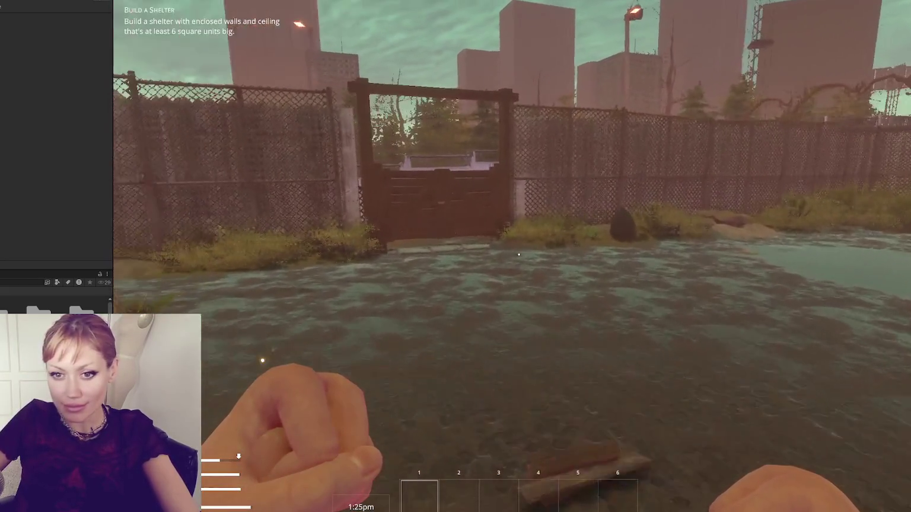
pyautogui.press('w')
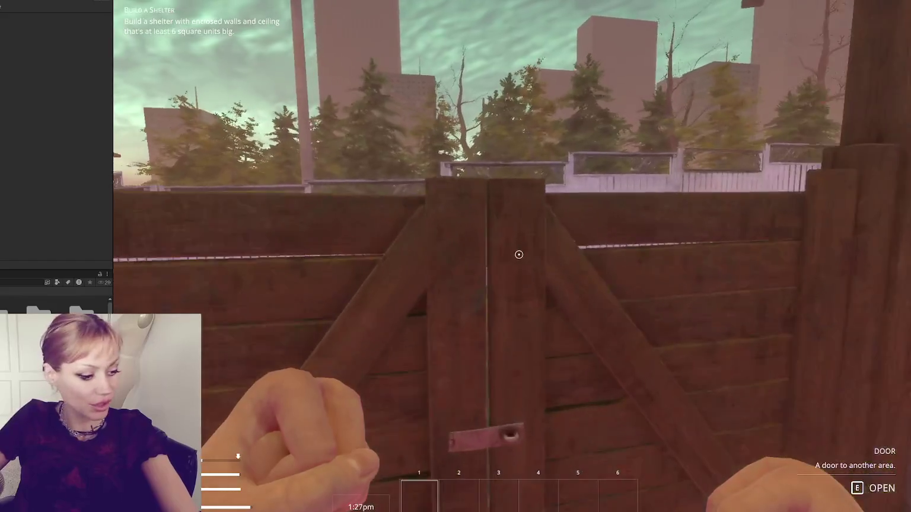
pyautogui.press('e')
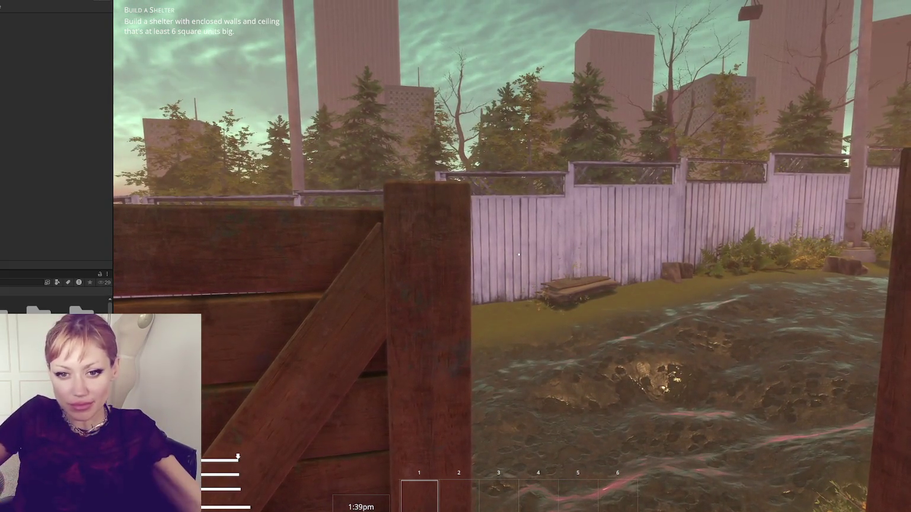
# Walk through the gate and down the chain-link cage tunnel, stepping over the log to the door
pyautogui.press('w')
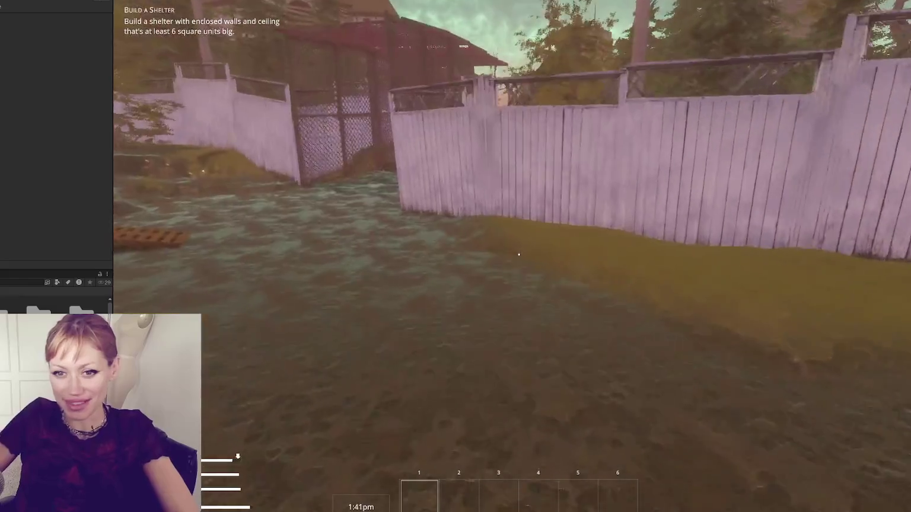
pyautogui.press('w')
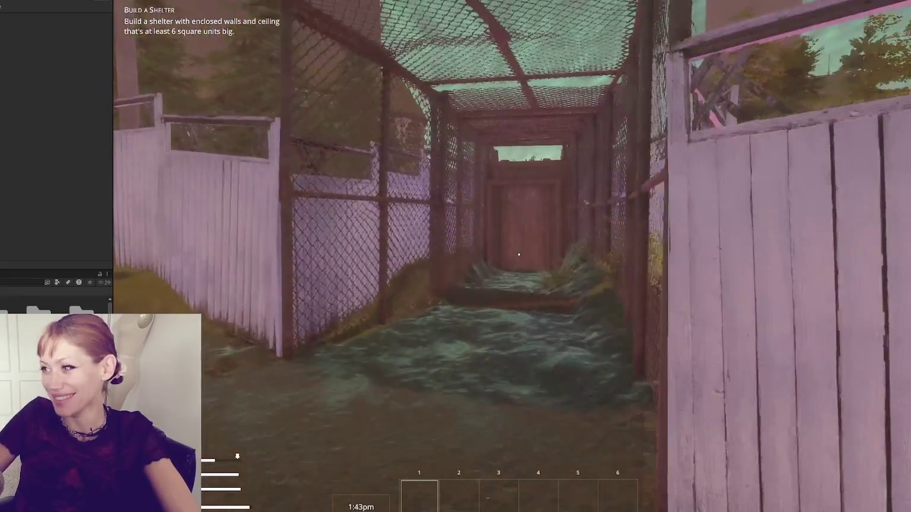
pyautogui.press('w')
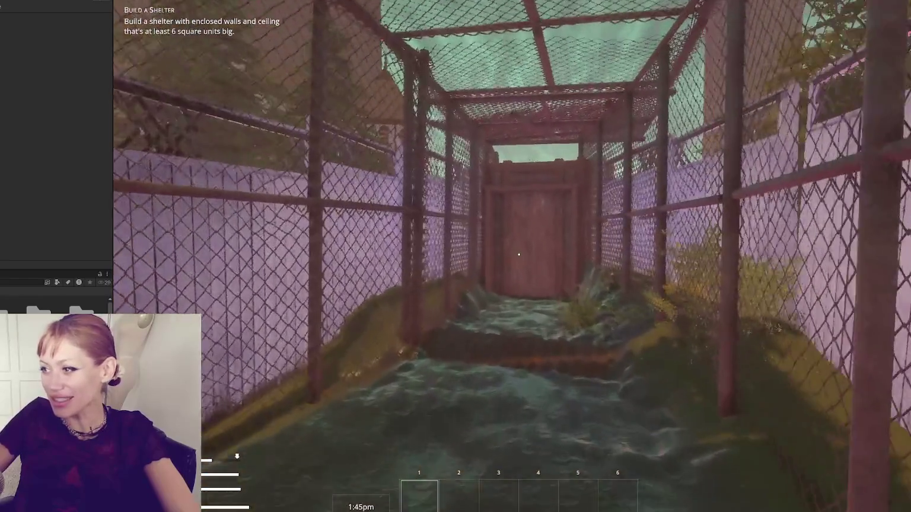
pyautogui.press('w')
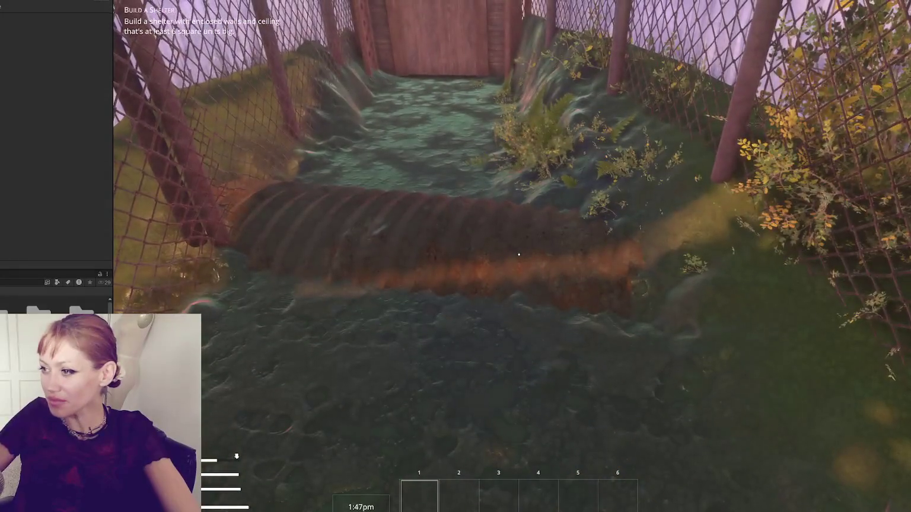
pyautogui.press('w')
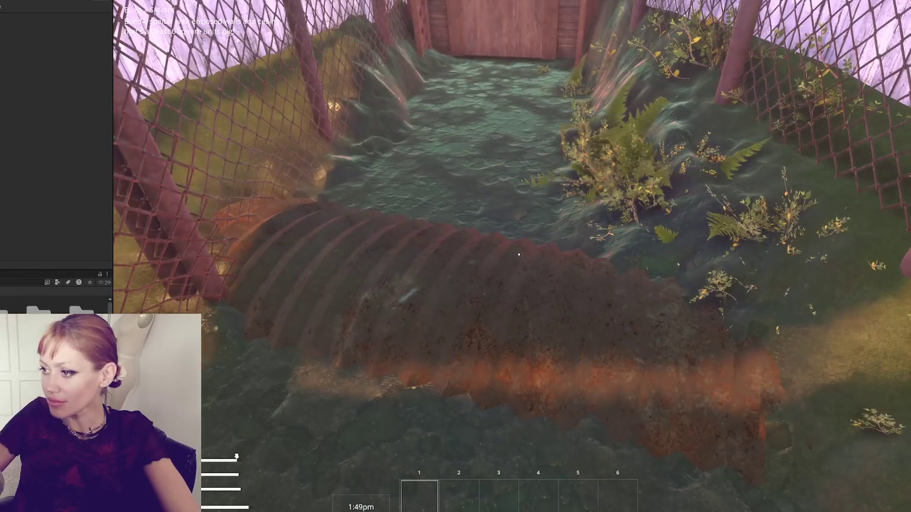
pyautogui.press('w')
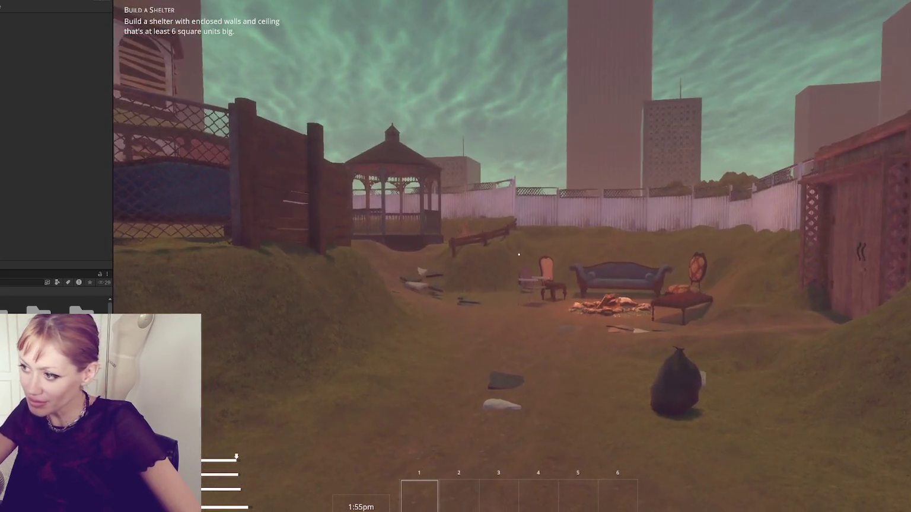
# Approach and back away from the shelter door twice to view it, then look toward the house and gazebo
pyautogui.press('w')
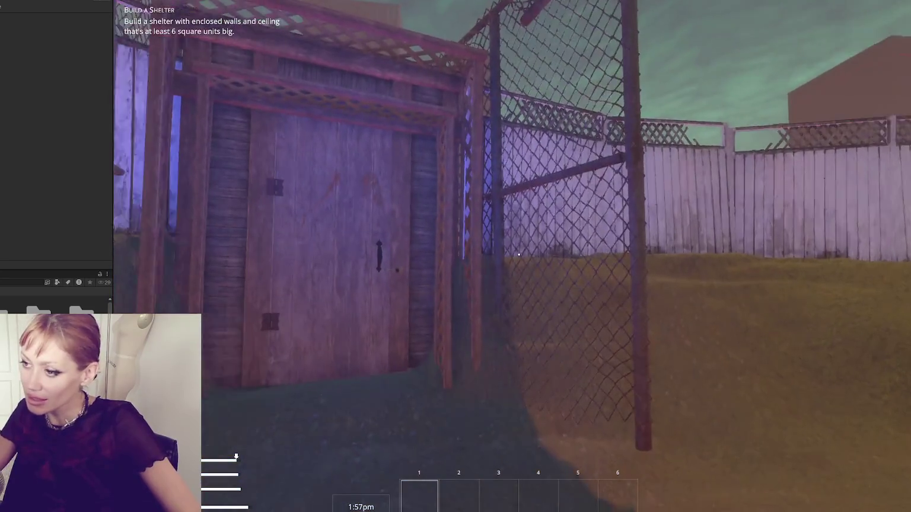
pyautogui.press('s')
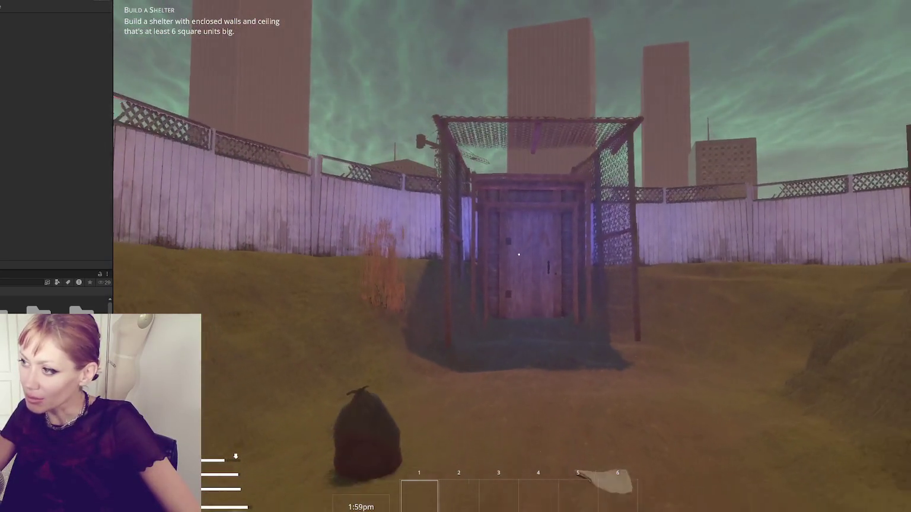
pyautogui.press('w')
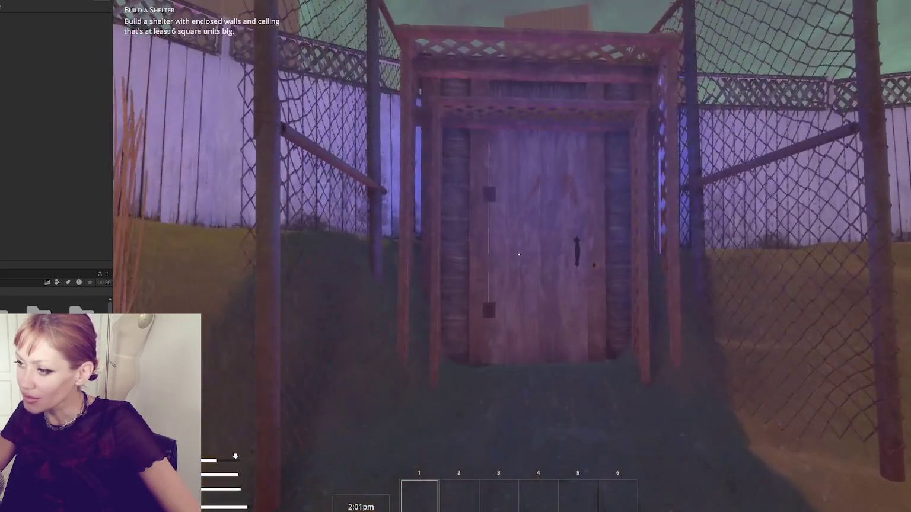
pyautogui.press('s')
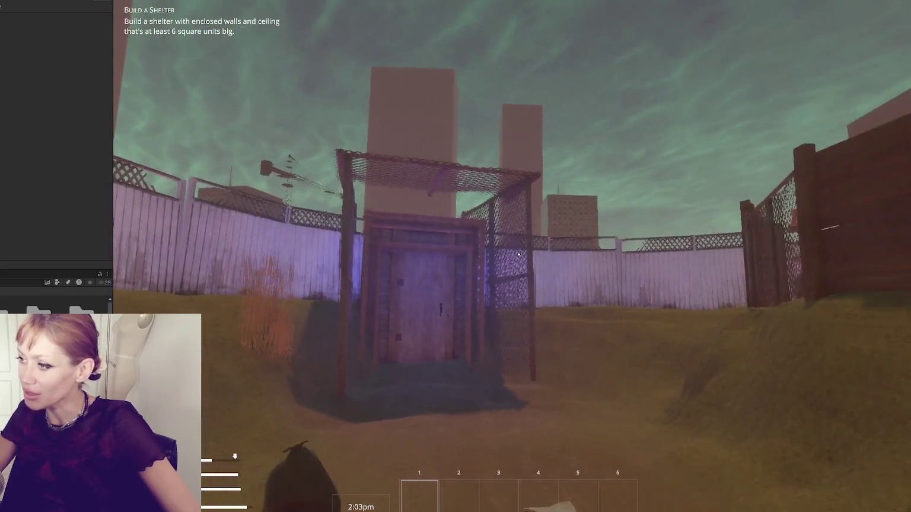
pyautogui.press('w')
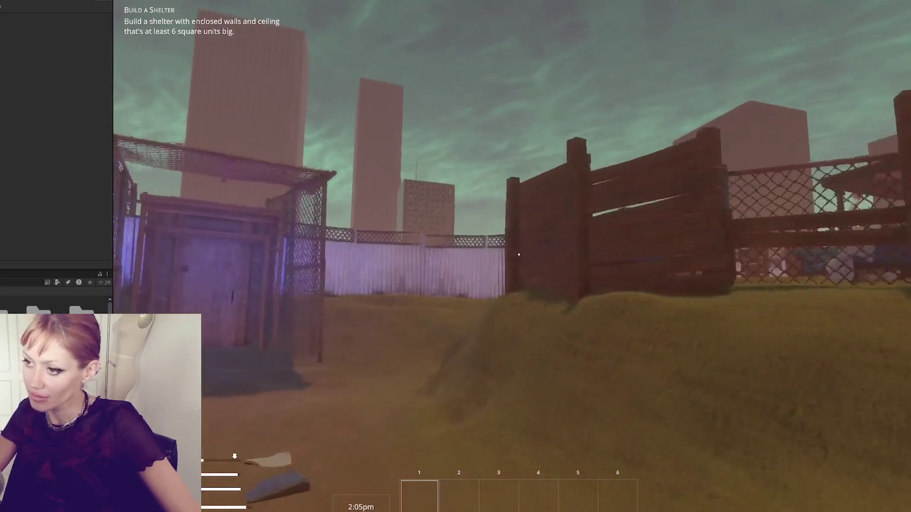
pyautogui.moveTo(519, 255)
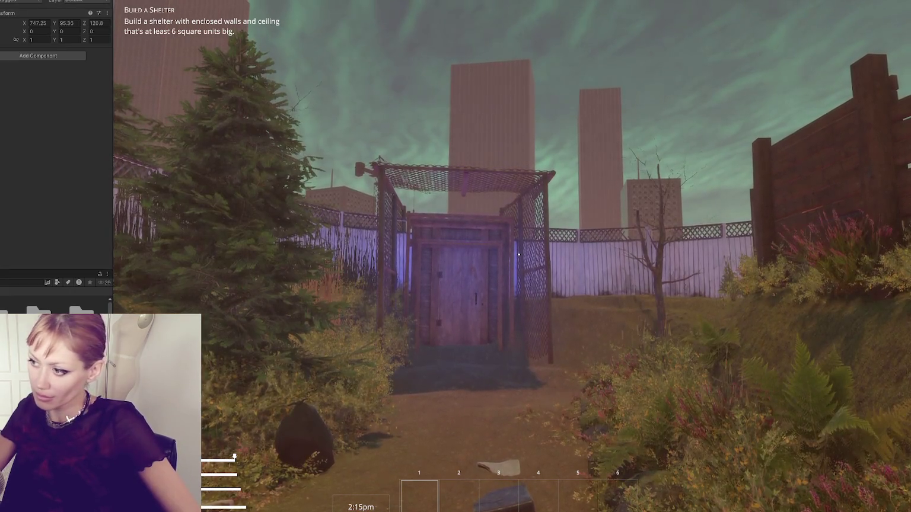
# Back away around the caged shelter to view the sky, tree and cage, then stop the playtest with Ctrl+P
pyautogui.press('s')
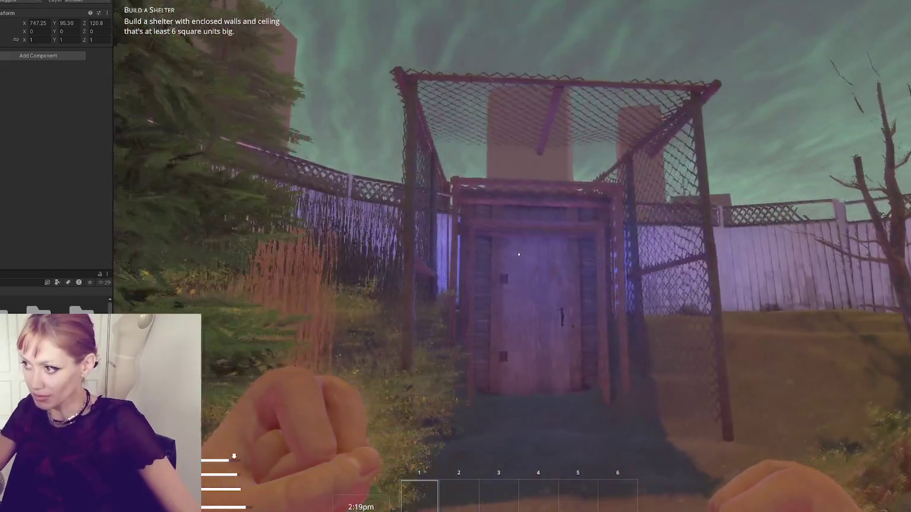
pyautogui.press('s')
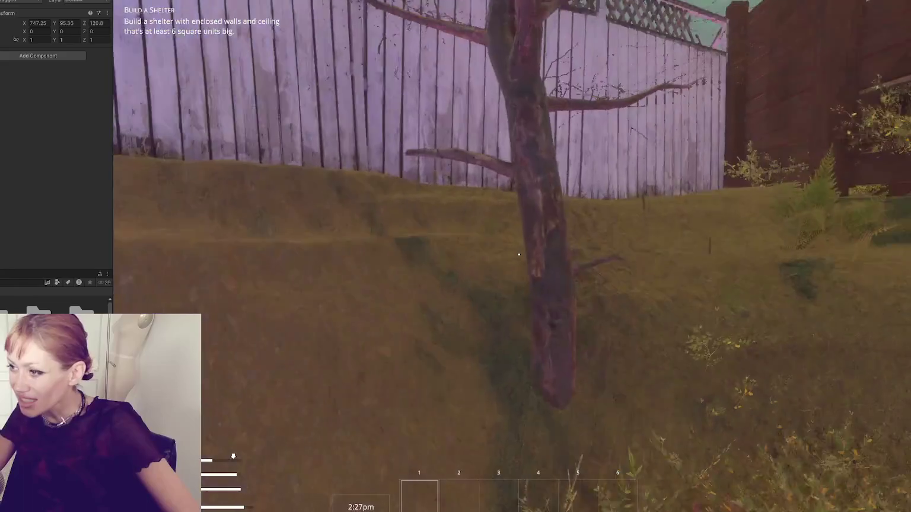
pyautogui.press('s')
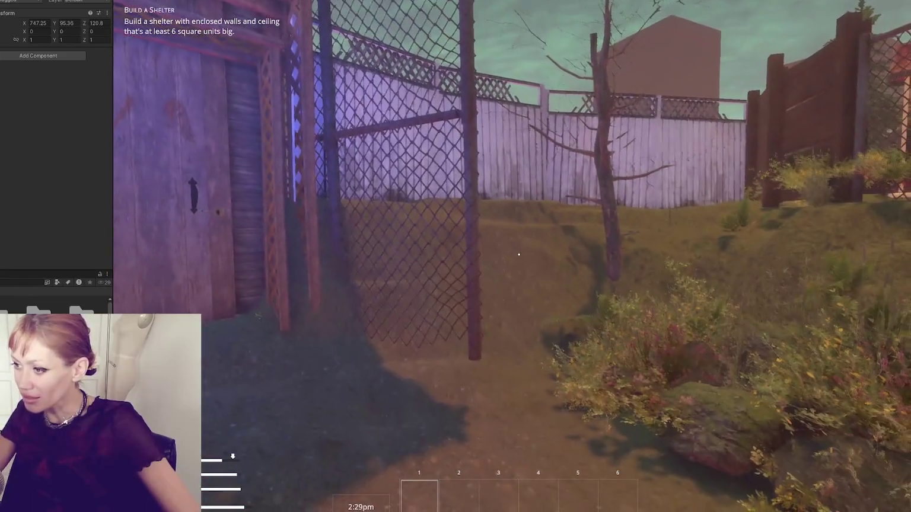
pyautogui.press('s')
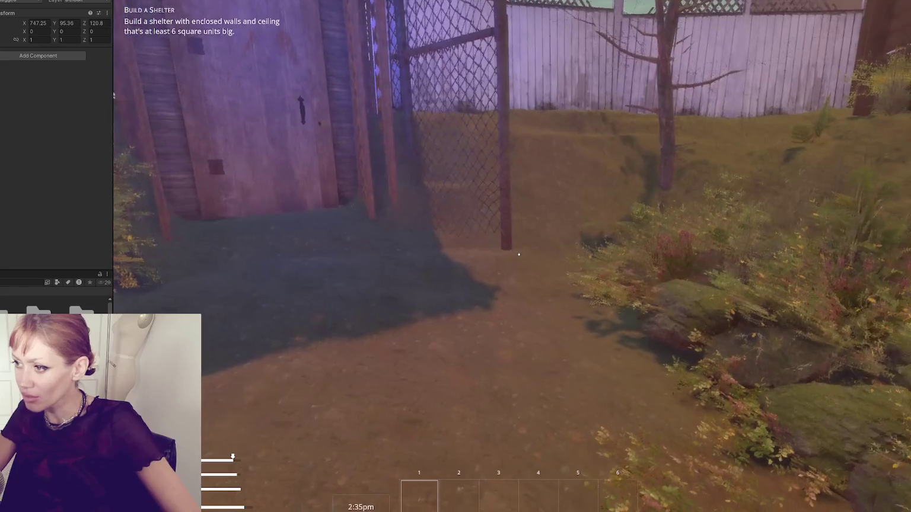
pyautogui.press('s')
pyautogui.press('s')
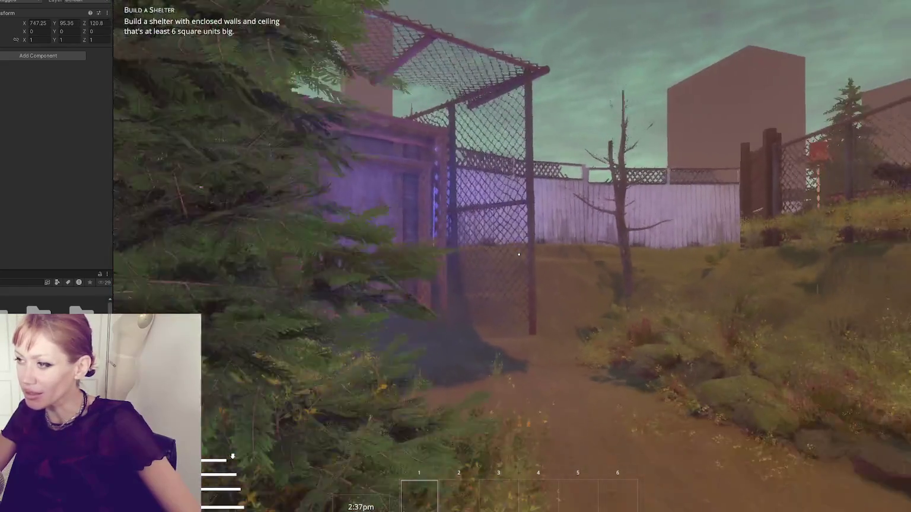
pyautogui.press('s')
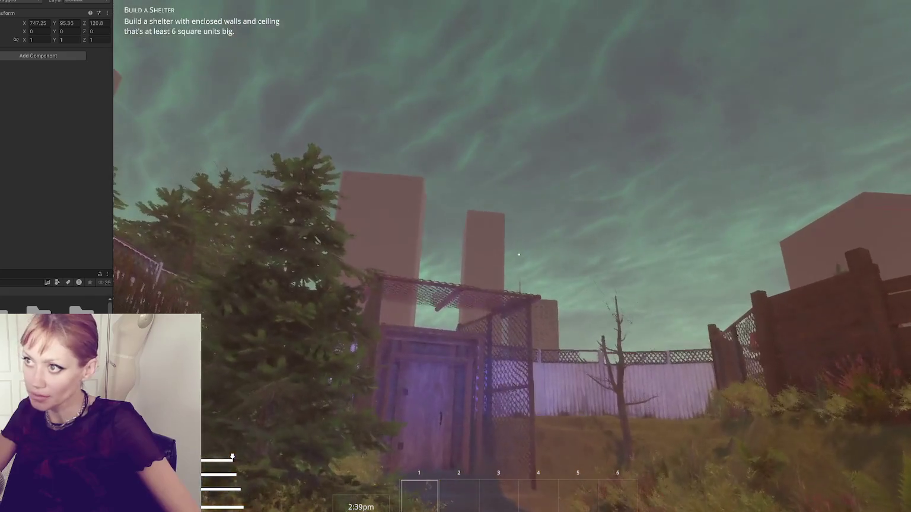
pyautogui.hotkey('ctrl', 'p')
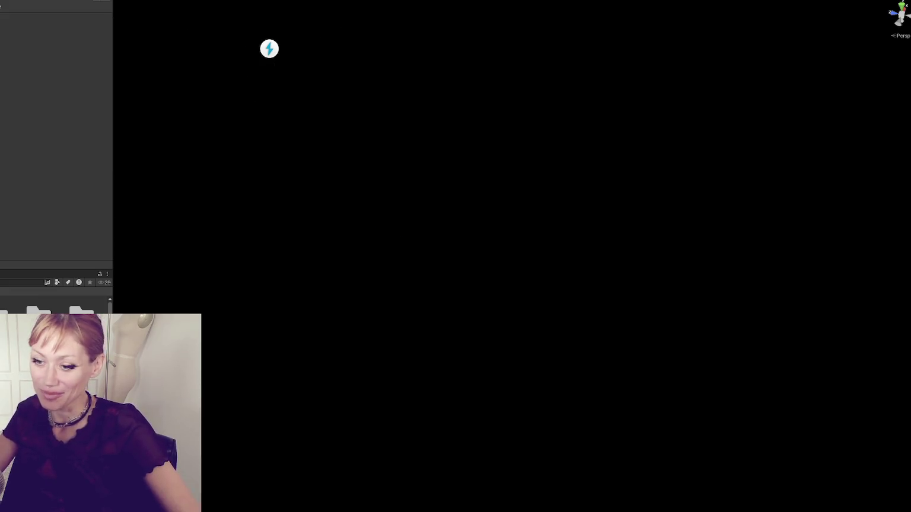
# Bring a Hierarchy object into view via its context menu, then select the shelter door and Fence_Chainlink panel
pyautogui.rightClick(24, 161)
pyautogui.click(32, 200)
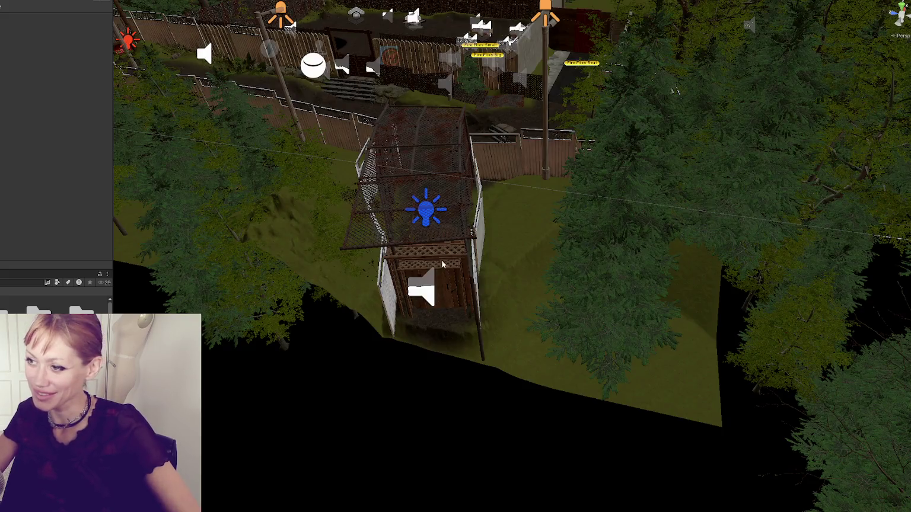
pyautogui.click(441, 264)
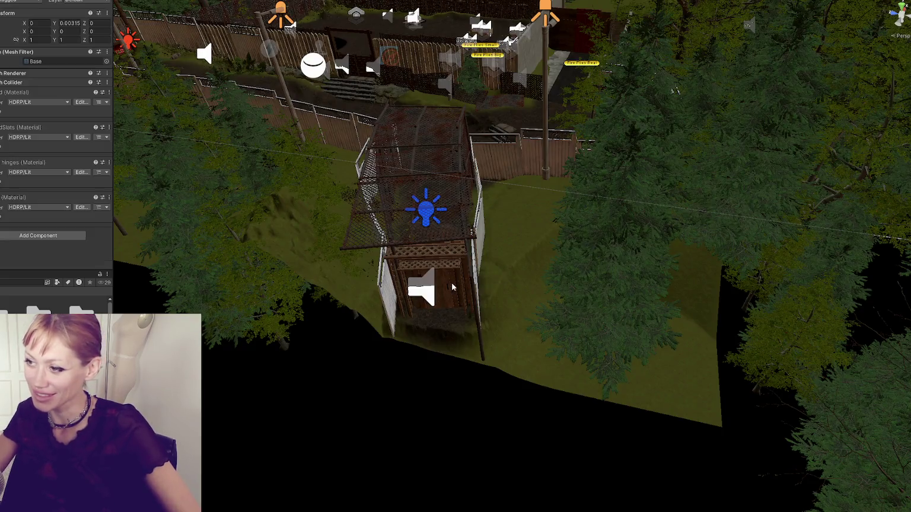
pyautogui.click(479, 324)
pyautogui.moveTo(478, 325)
pyautogui.mouseDown()
pyautogui.moveTo(576, 258)
pyautogui.moveTo(505, 208)
pyautogui.moveTo(570, 201)
pyautogui.moveTo(168, 176)
pyautogui.mouseUp()
# Clear the fence selection, then select and frame a single chain-link fence panel
pyautogui.rightClick(89, 110)
pyautogui.click(122, 176)
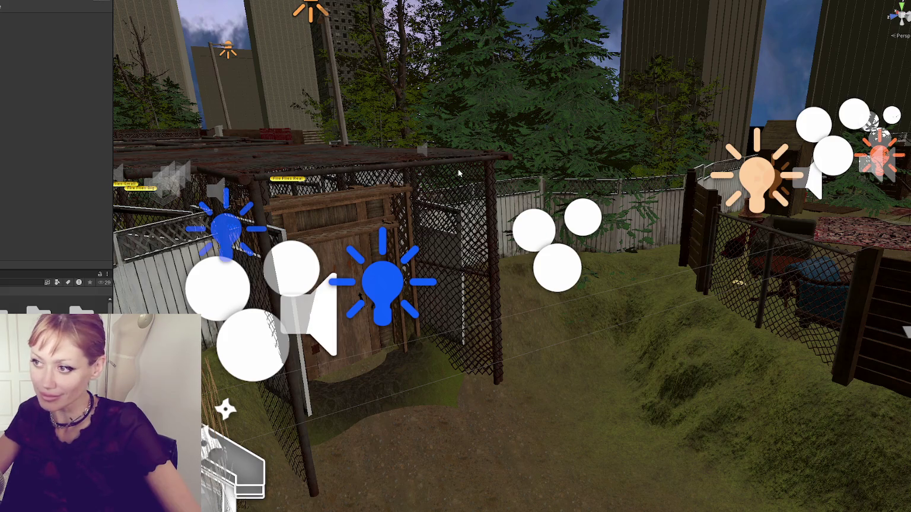
pyautogui.press('f')
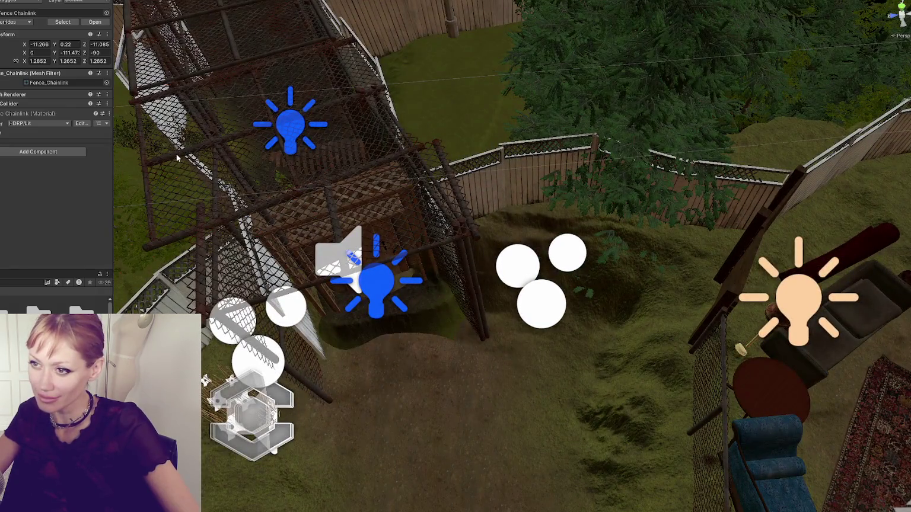
pyautogui.click(177, 157)
pyautogui.press('f')
# Add the neighbouring chain-link and grey wooden fence panels to the selection while orbiting the enclosure
pyautogui.keyDown('ctrl'); pyautogui.click(406, 199); pyautogui.keyUp('ctrl')
pyautogui.moveTo(405, 199)
pyautogui.mouseDown()
pyautogui.moveTo(426, 192)
pyautogui.moveTo(408, 236)
pyautogui.mouseUp()
pyautogui.keyDown('shift'); pyautogui.click(314, 224); pyautogui.keyUp('shift')
pyautogui.press('f')
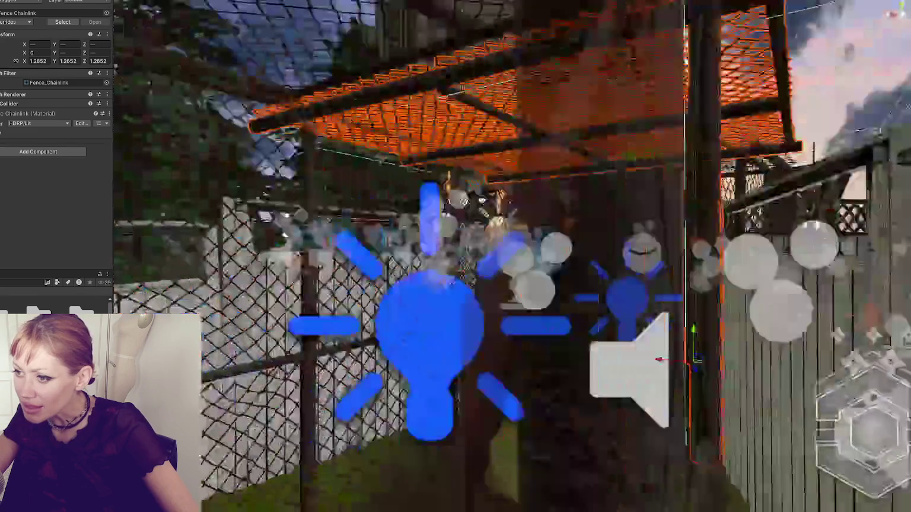
pyautogui.moveTo(778, 445)
pyautogui.mouseDown()
pyautogui.moveTo(450, 410)
pyautogui.moveTo(453, 371)
pyautogui.moveTo(518, 315)
pyautogui.mouseUp()
pyautogui.keyDown('shift'); pyautogui.click(422, 398); pyautogui.keyUp('shift')
pyautogui.keyDown('shift'); pyautogui.click(555, 354); pyautogui.keyUp('shift')
pyautogui.moveTo(693, 314); pyautogui.dragTo(345, 326)
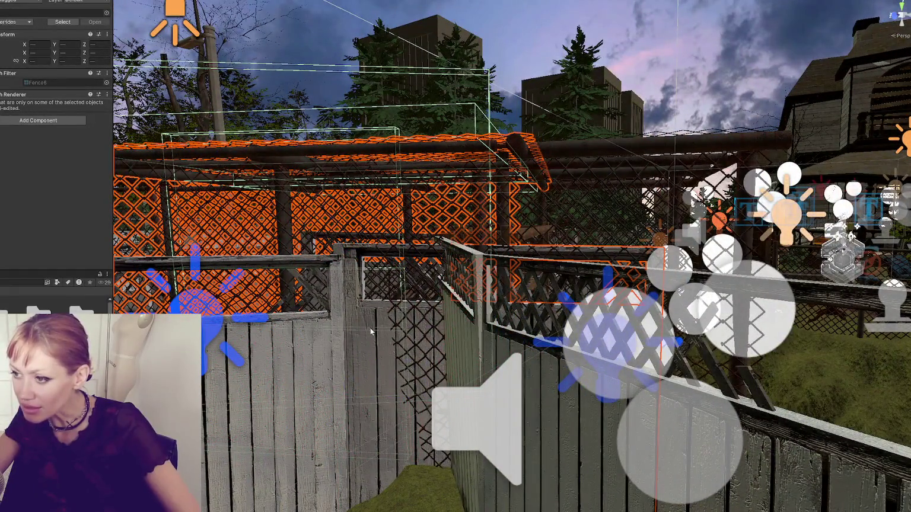
pyautogui.keyDown('shift'); pyautogui.click(359, 389); pyautogui.keyUp('shift')
pyautogui.moveTo(358, 389)
pyautogui.mouseDown()
pyautogui.moveTo(380, 371)
pyautogui.moveTo(480, 331)
pyautogui.moveTo(413, 342)
pyautogui.moveTo(437, 314)
pyautogui.moveTo(563, 340)
pyautogui.mouseUp()
pyautogui.moveTo(483, 279)
pyautogui.mouseDown()
pyautogui.moveTo(673, 313)
pyautogui.moveTo(724, 293)
pyautogui.mouseUp()
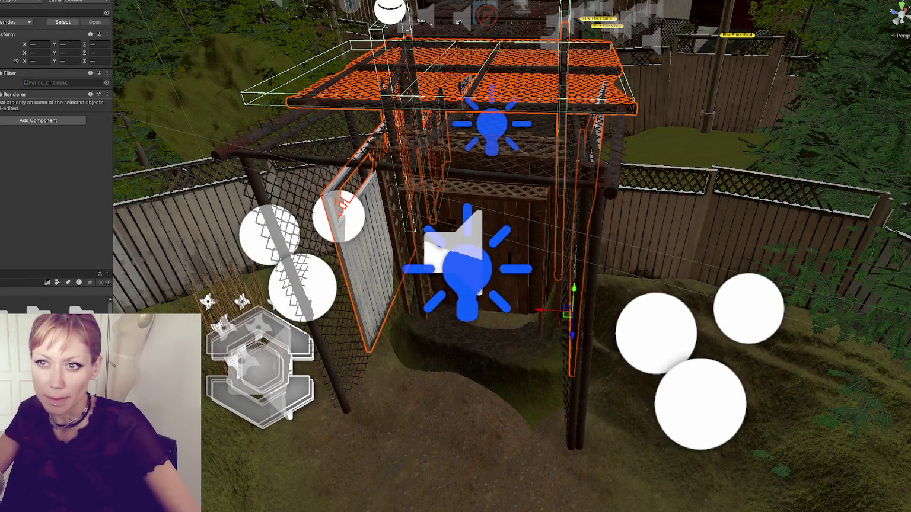
# Toggle the Pivot/Center handle, briefly select Fence Lattice 3, then restore the whole enclosure selection
pyautogui.press('z')
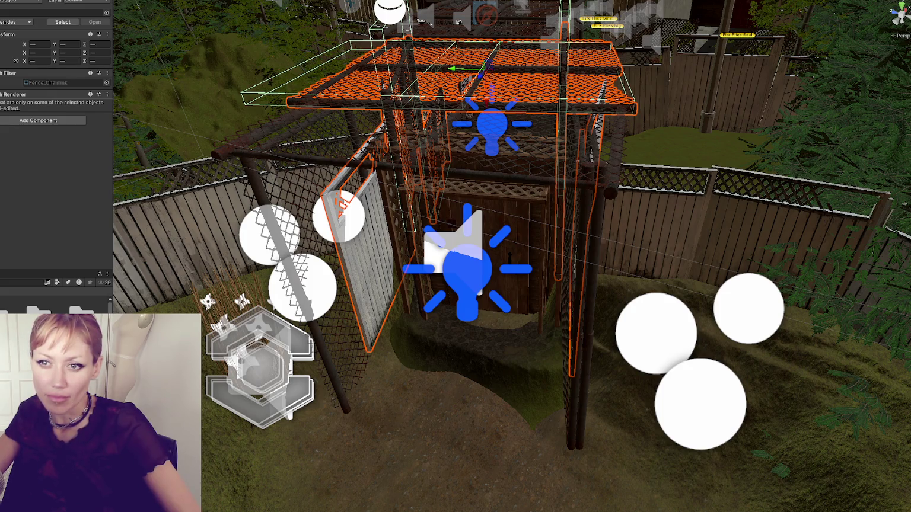
pyautogui.click(365, 261)
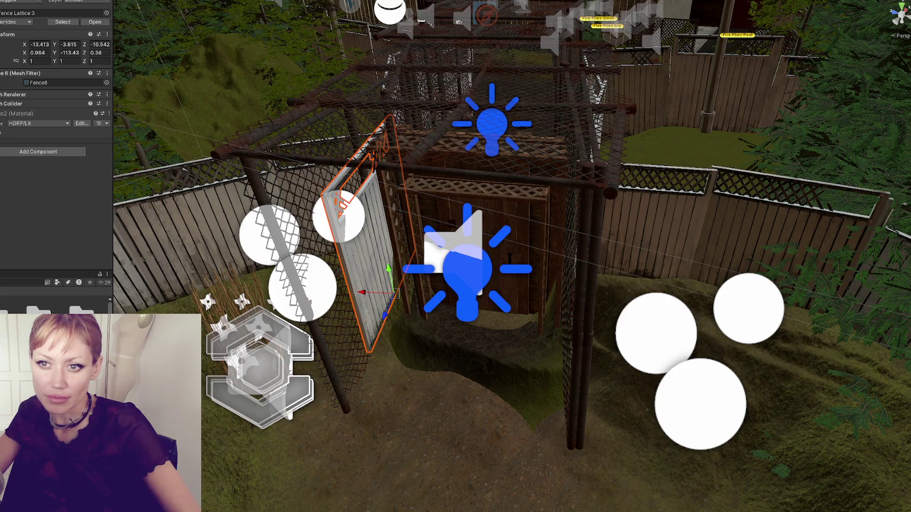
pyautogui.hotkey('ctrl', 'z')
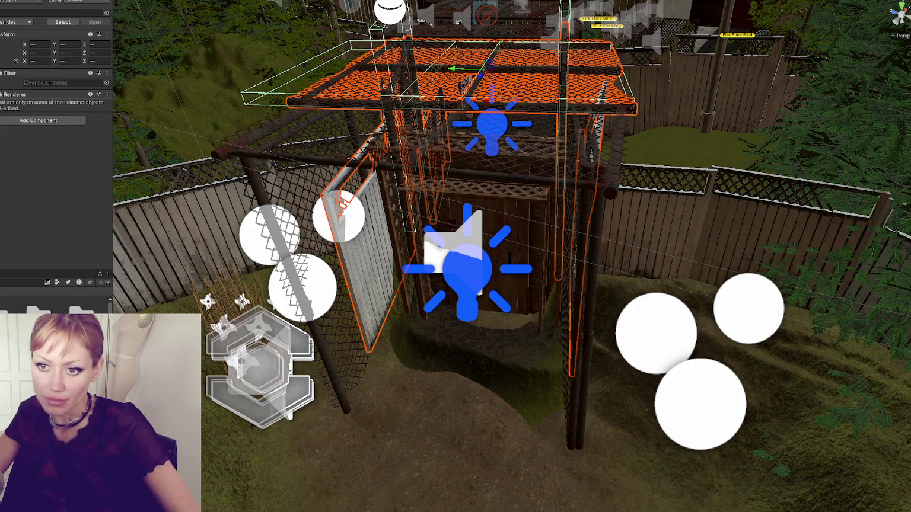
pyautogui.press('z')
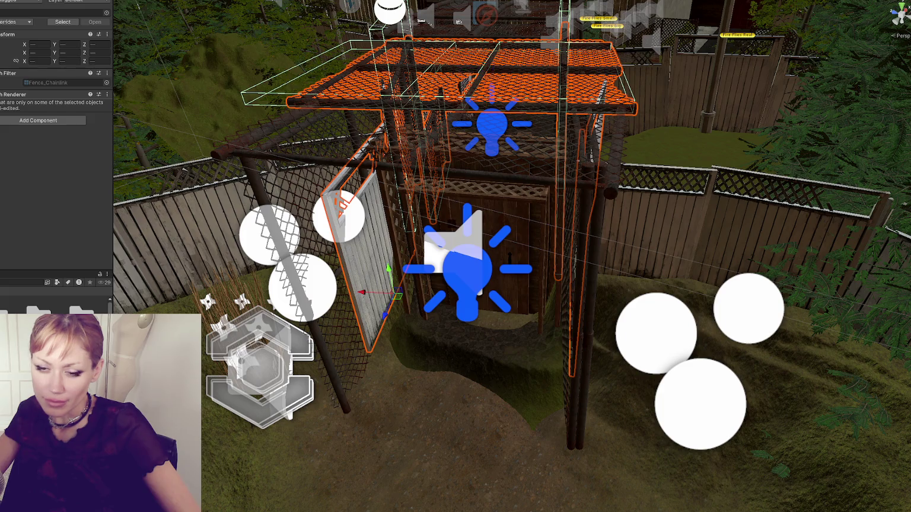
pyautogui.scroll(-5, 532, 195)
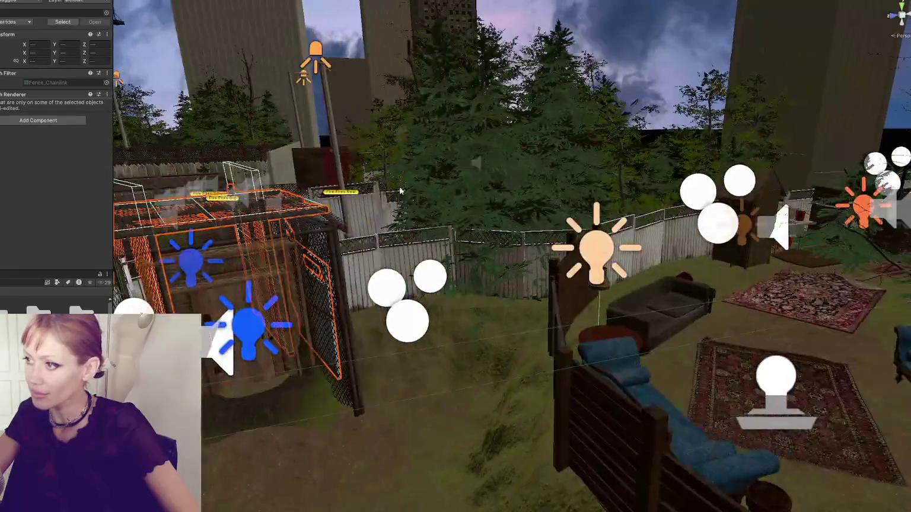
pyautogui.click(532, 195)
pyautogui.keyDown('shift'); pyautogui.click(459, 174); pyautogui.keyUp('shift')
pyautogui.keyDown('shift'); pyautogui.click(586, 189); pyautogui.keyUp('shift')
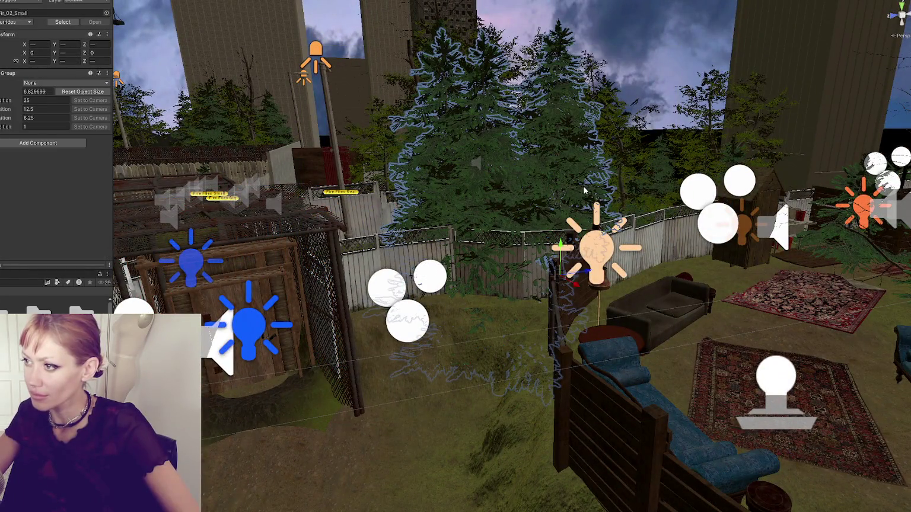
pyautogui.keyDown('shift'); pyautogui.click(623, 193); pyautogui.keyUp('shift')
pyautogui.keyDown('shift'); pyautogui.click(661, 192); pyautogui.keyUp('shift')
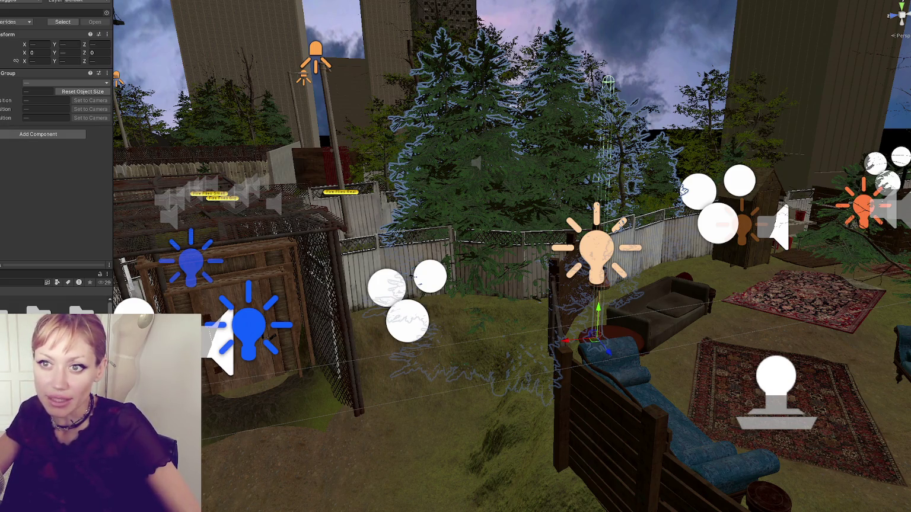
pyautogui.press('z')
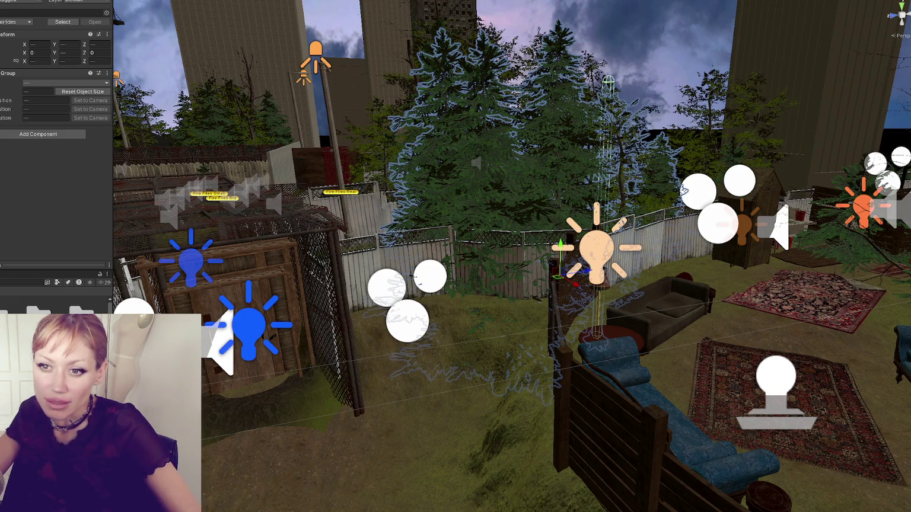
pyautogui.moveTo(414, 276)
pyautogui.mouseDown()
pyautogui.moveTo(362, 161)
pyautogui.moveTo(237, 214)
pyautogui.moveTo(285, 231)
pyautogui.mouseUp()
pyautogui.click(315, 236)
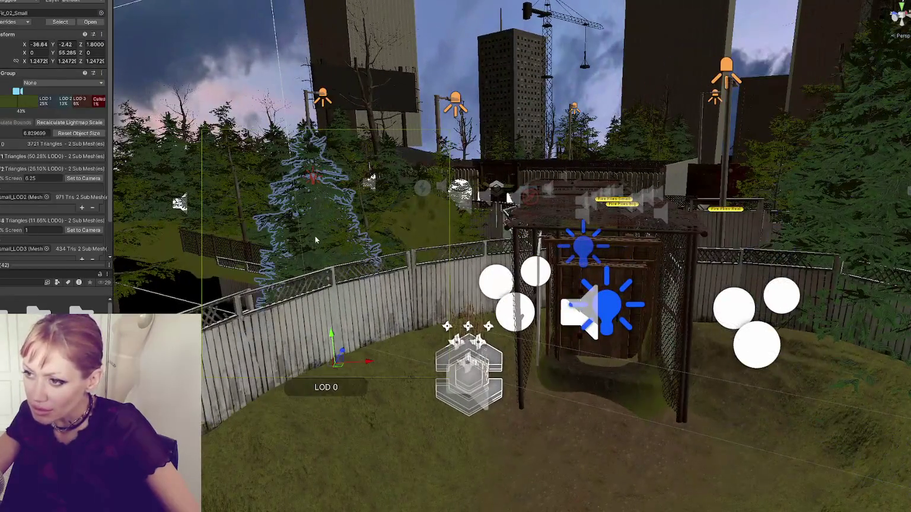
pyautogui.keyDown('ctrl'); pyautogui.click(369, 226); pyautogui.keyUp('ctrl')
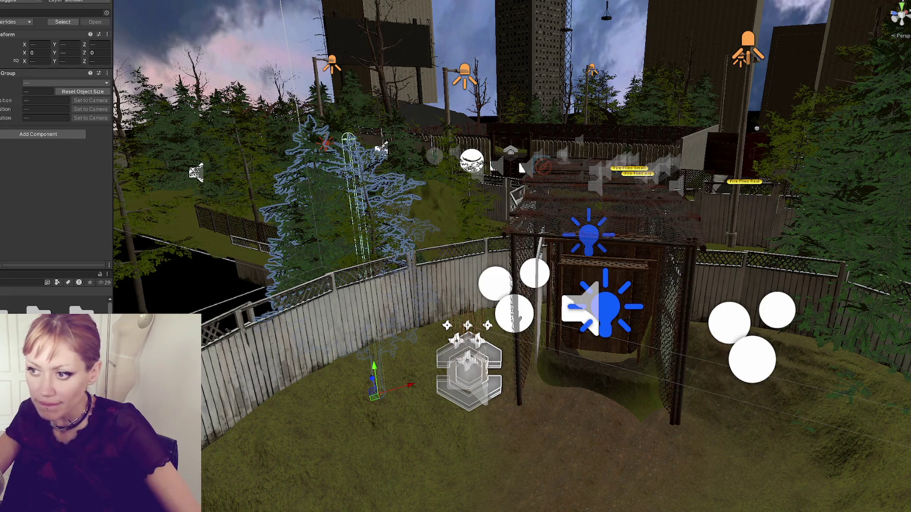
pyautogui.moveTo(510, 255)
pyautogui.mouseDown()
pyautogui.moveTo(356, 261)
pyautogui.moveTo(446, 283)
pyautogui.mouseUp()
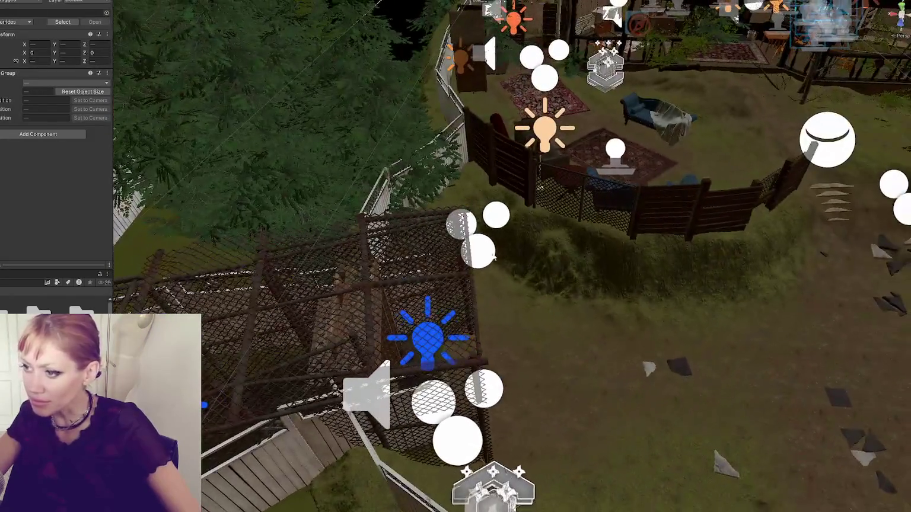
# Select the blue point light over the cage tunnel, comparing it with the other blue light
pyautogui.click(446, 341)
pyautogui.moveTo(356, 311); pyautogui.dragTo(284, 371)
pyautogui.click(279, 363)
pyautogui.click(274, 360)
pyautogui.click(526, 305)
pyautogui.click(276, 357)
pyautogui.click(274, 360)
pyautogui.click(528, 302)
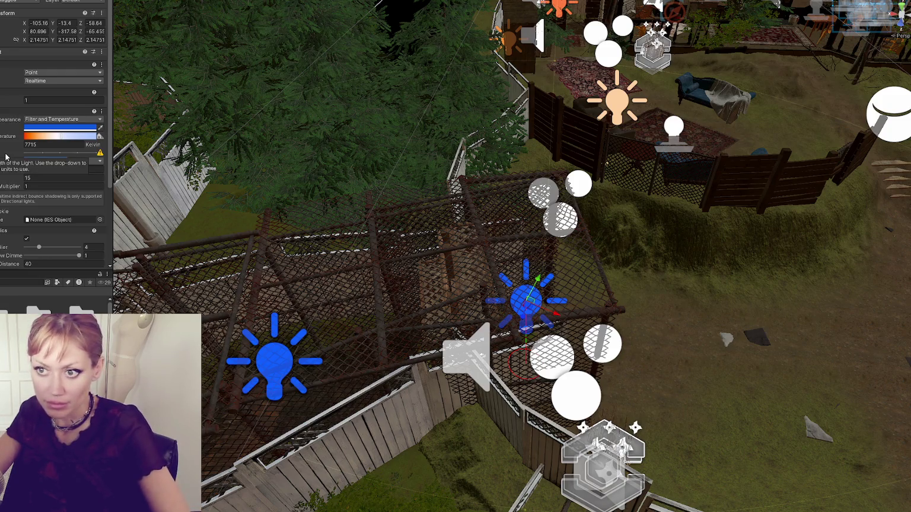
# Set the point light's Intensity to 8000 lux, then raise it to 50000 lux
pyautogui.click(44, 161)
pyautogui.write('8000')
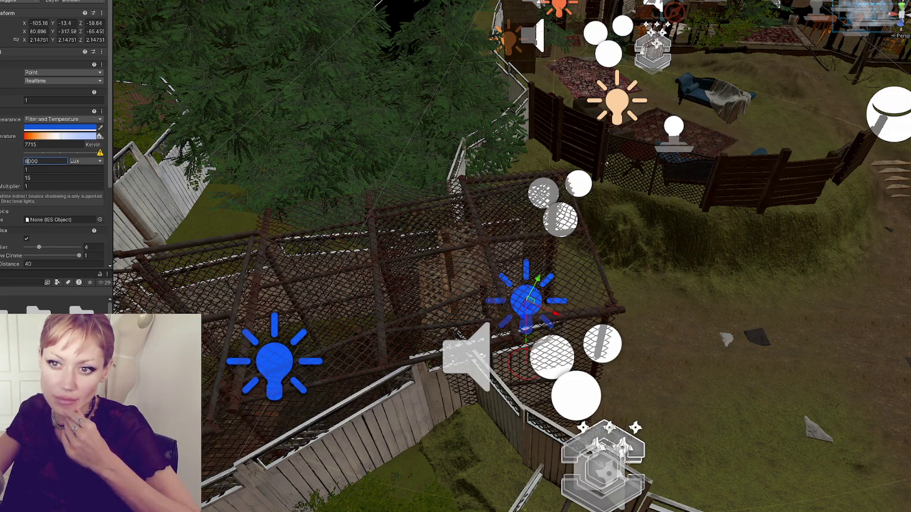
pyautogui.press('Return')
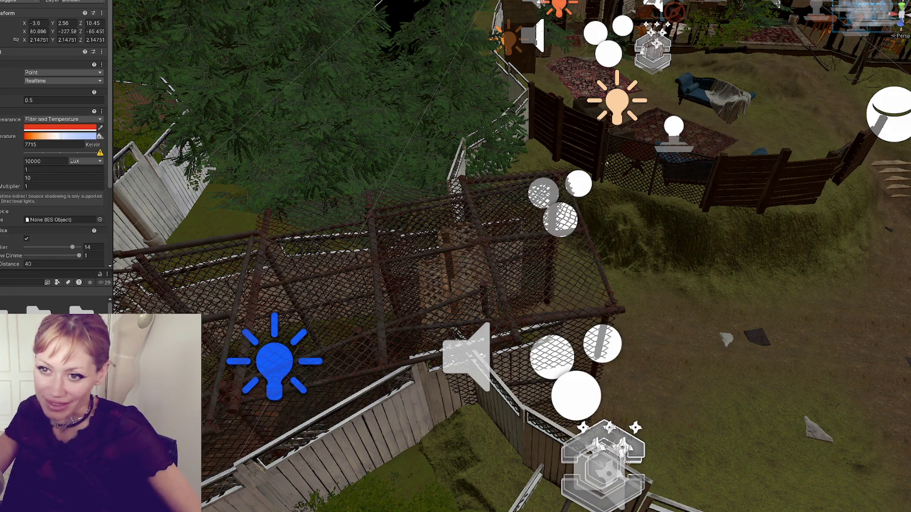
pyautogui.click(46, 159)
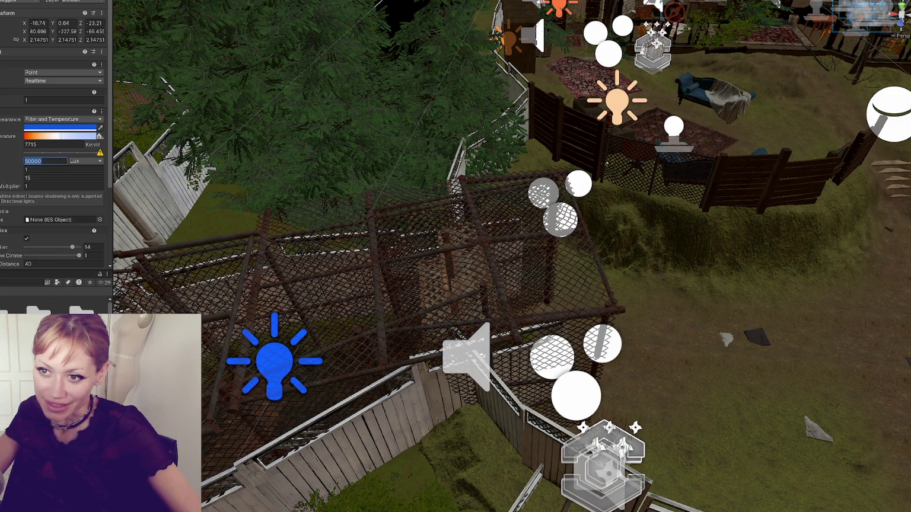
pyautogui.press('Escape')
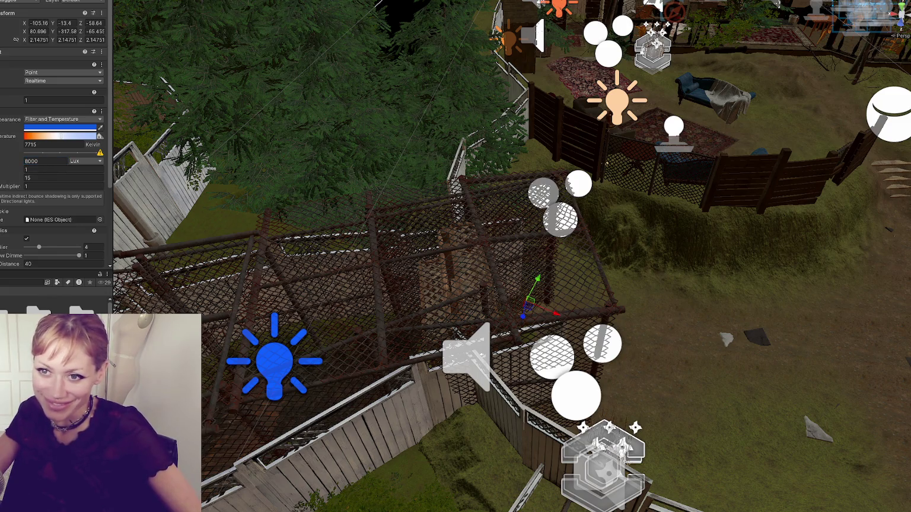
pyautogui.click(41, 160)
pyautogui.write('50000')
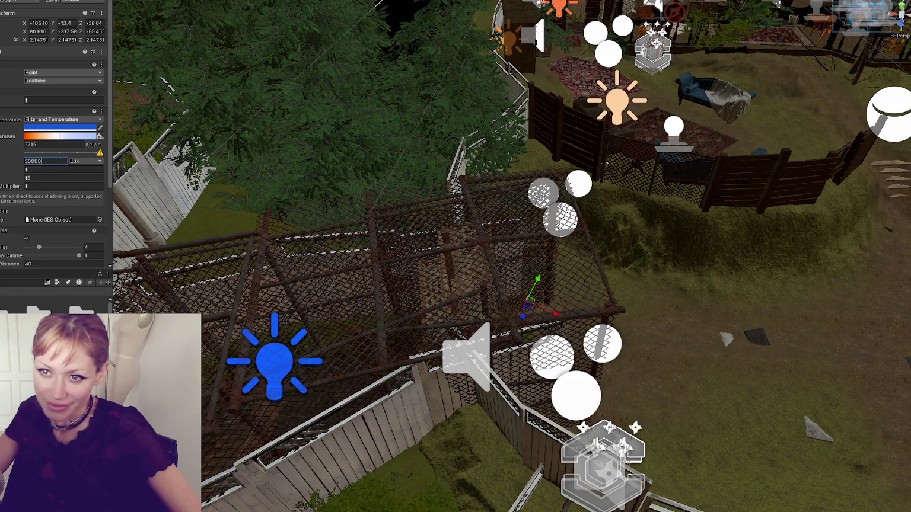
pyautogui.press('Return')
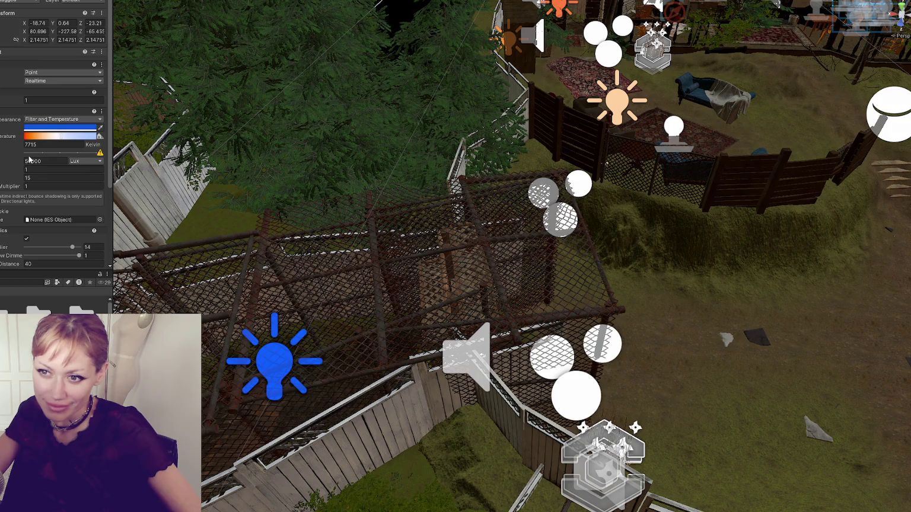
# Edit the Intensity field again to cut it from 50000 down to 5000 lux
pyautogui.click(29, 159)
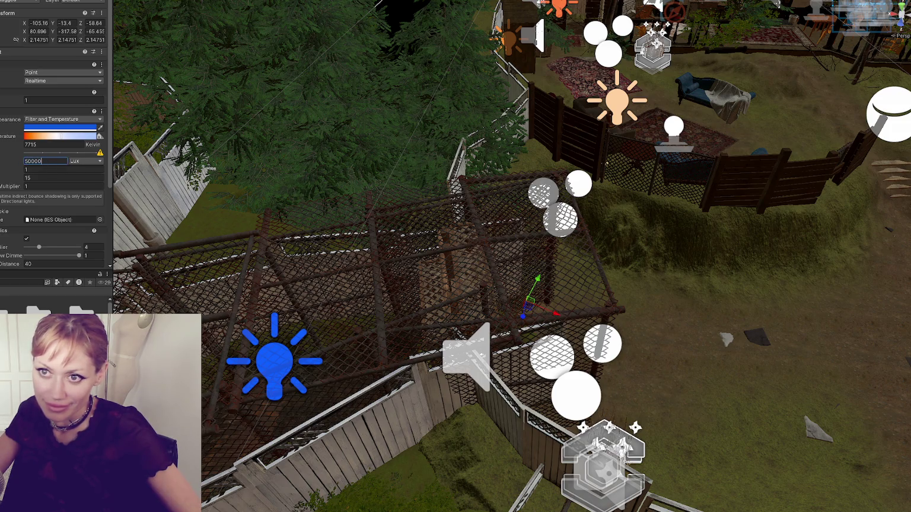
pyautogui.press('BackSpace')
pyautogui.hotkey('ctrl', 'a')
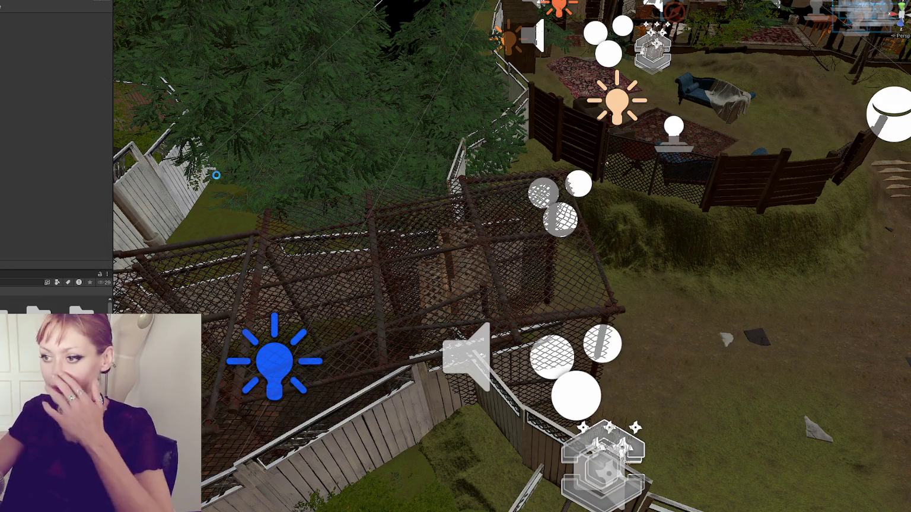
pyautogui.press('Delete')
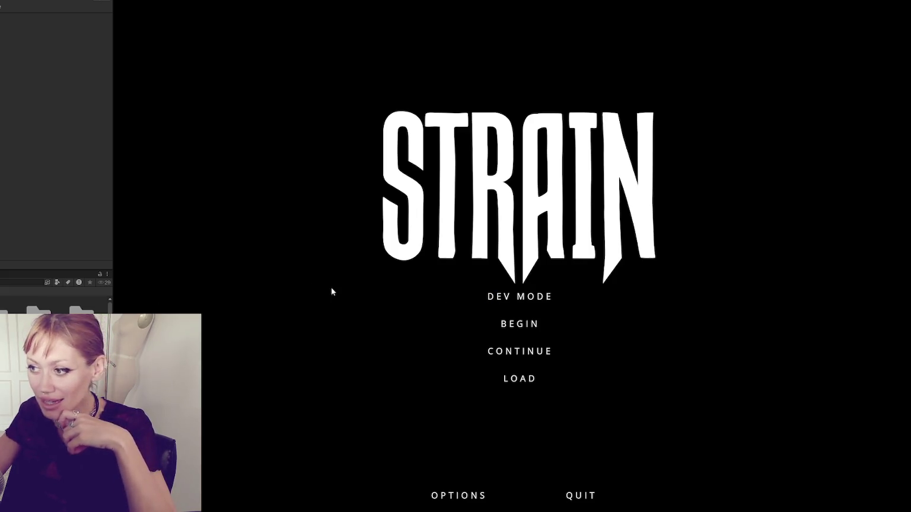
# Start the game in DEV MODE and harvest wildberries from the bush by the planter boxes
pyautogui.click(490, 301)
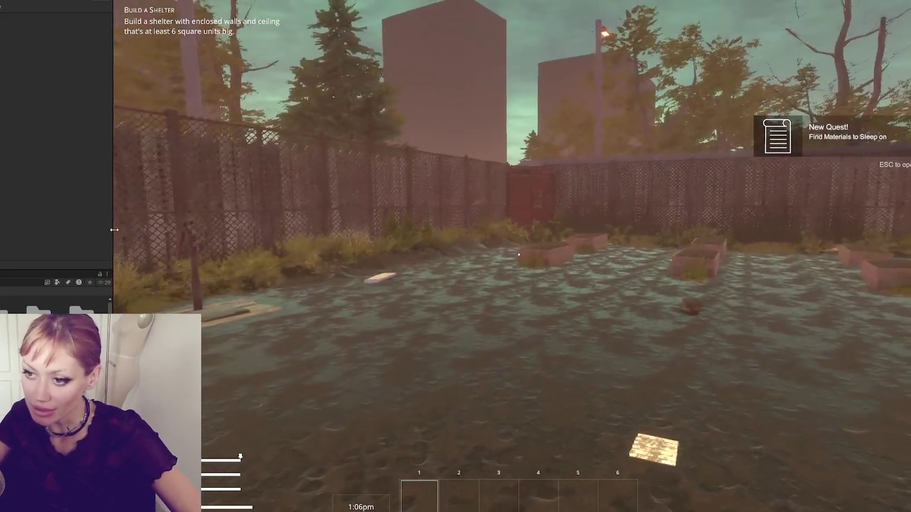
pyautogui.click(518, 254)
pyautogui.click(466, 255)
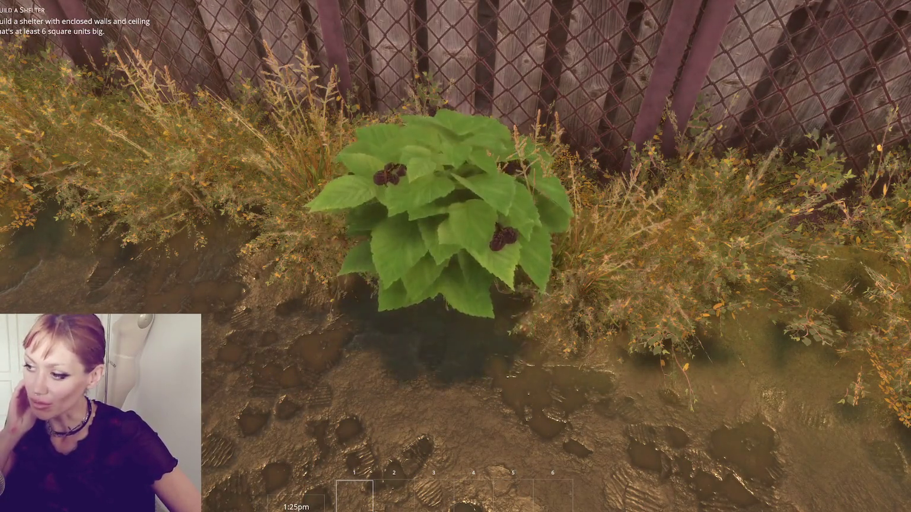
pyautogui.click(455, 256)
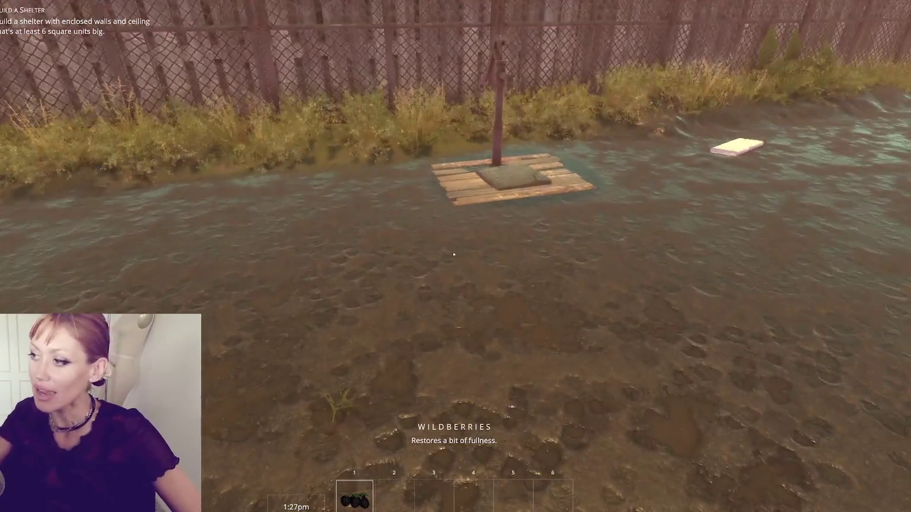
# Walk through the wooden gate and down the flooded chain-link tunnel to the wooden door
pyautogui.press('w')
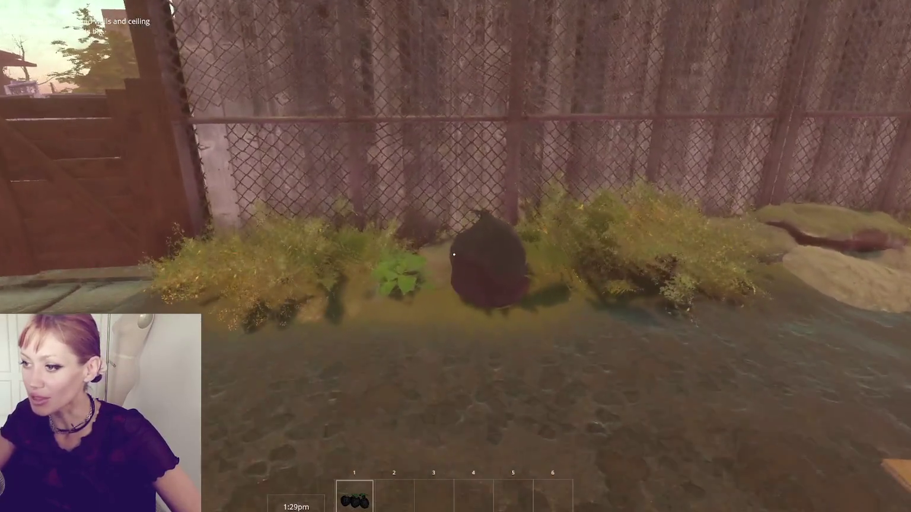
pyautogui.press('w')
pyautogui.press('e')
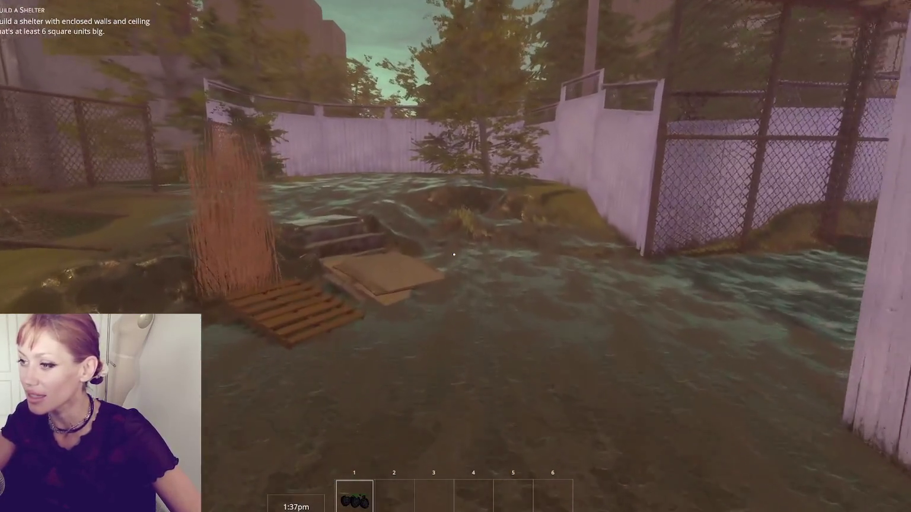
pyautogui.press('w')
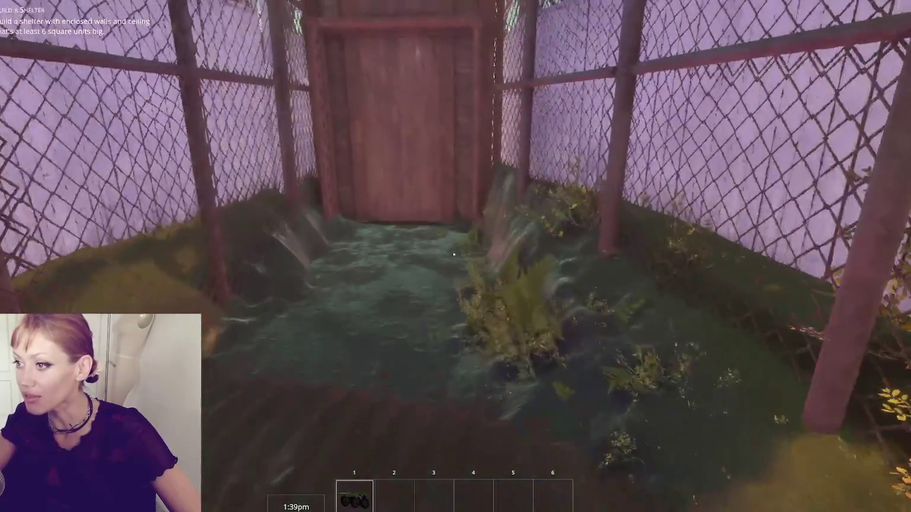
pyautogui.press('w')
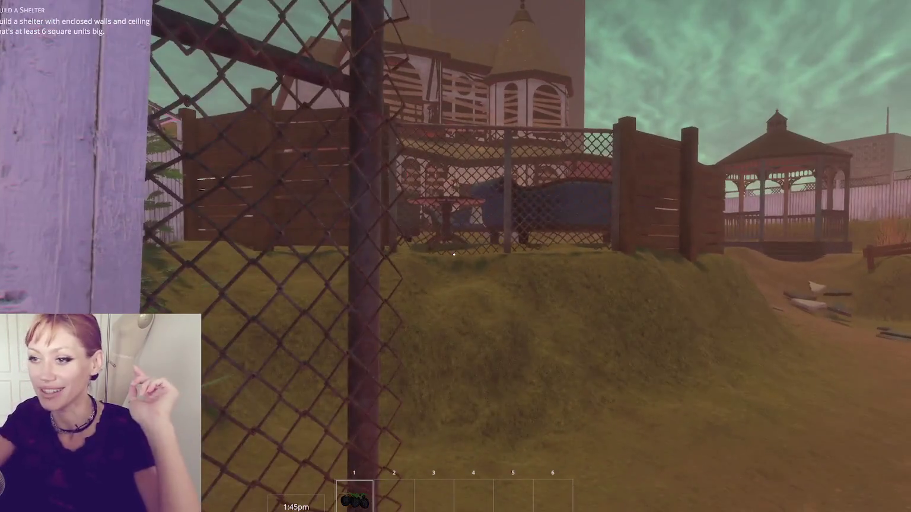
# Widen the Game view by dragging its left edge and resume play from the pause menu
pyautogui.moveTo(454, 254)
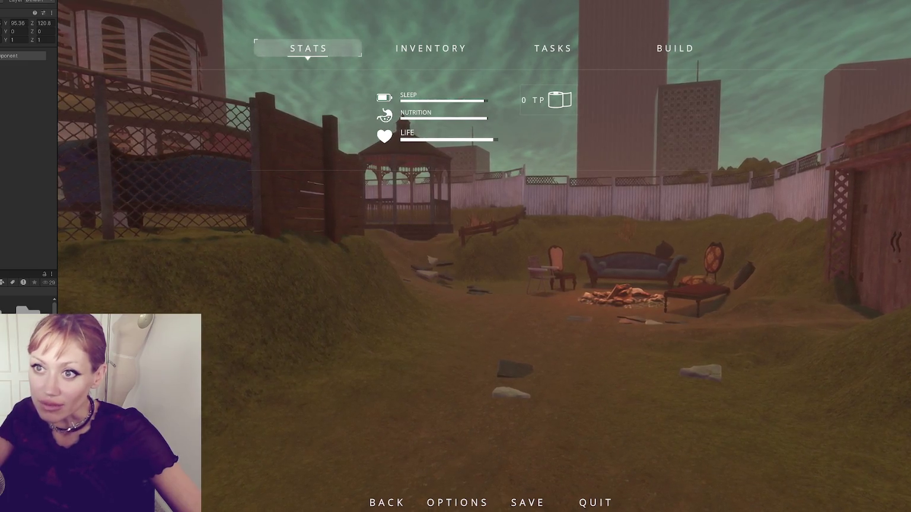
pyautogui.moveTo(57, 102); pyautogui.dragTo(1, 103)
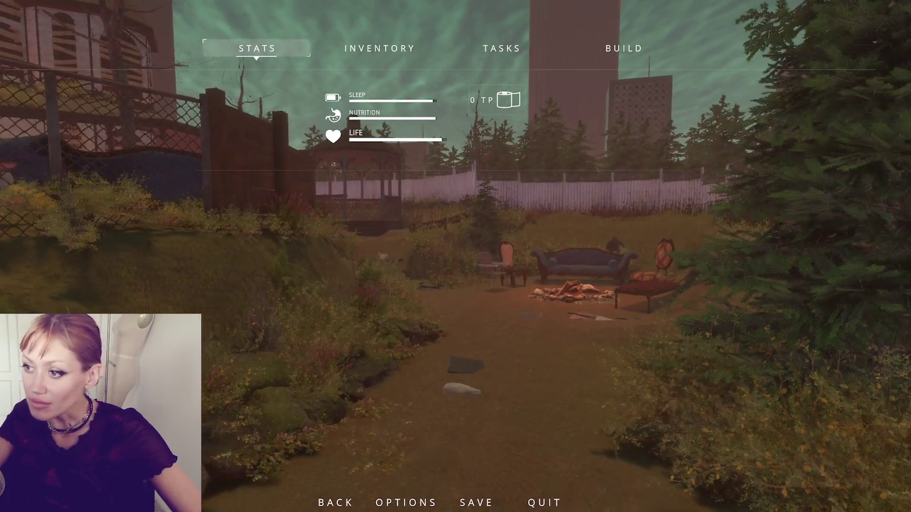
pyautogui.press('Escape')
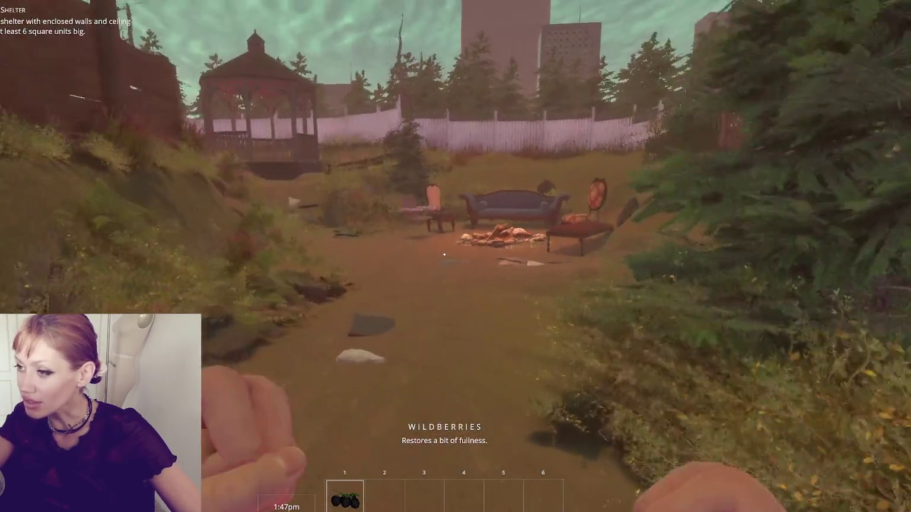
# Walk around the yard past the campfire, shed door and sofa to face the chain-link fence and trellis
pyautogui.press('w')
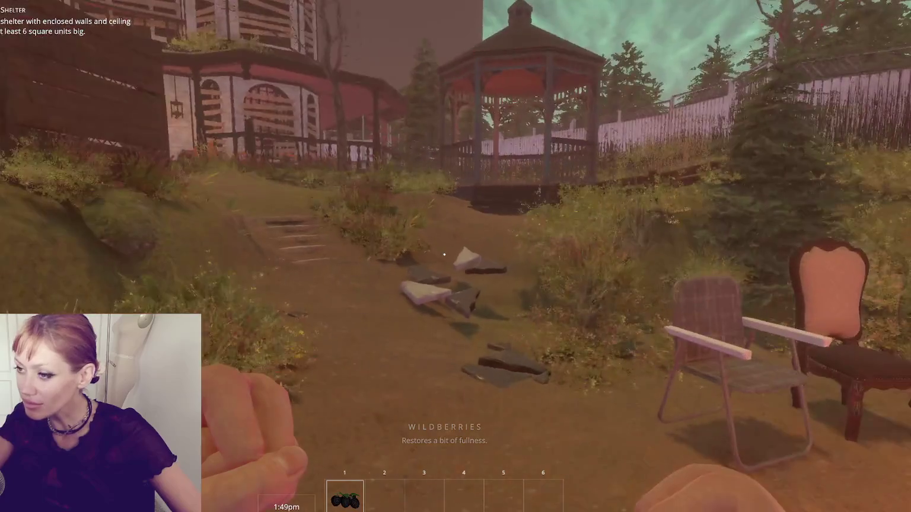
pyautogui.press('w')
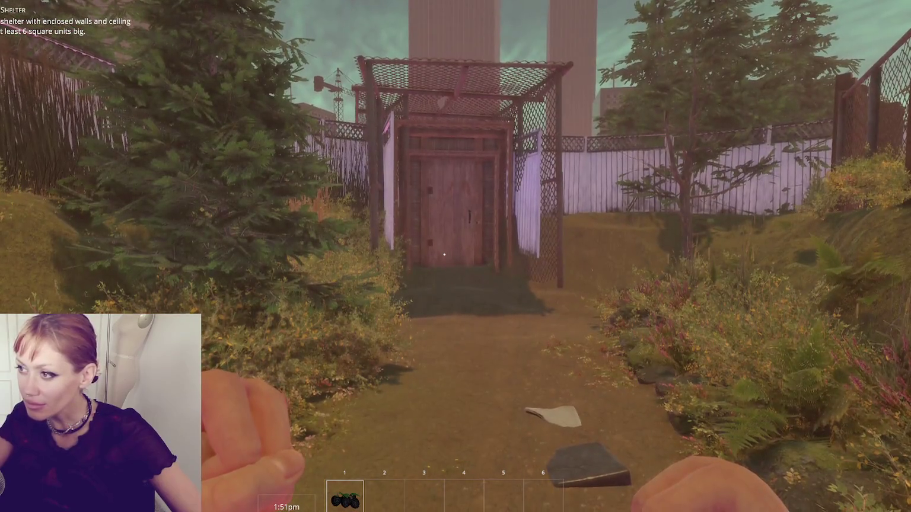
pyautogui.press('w')
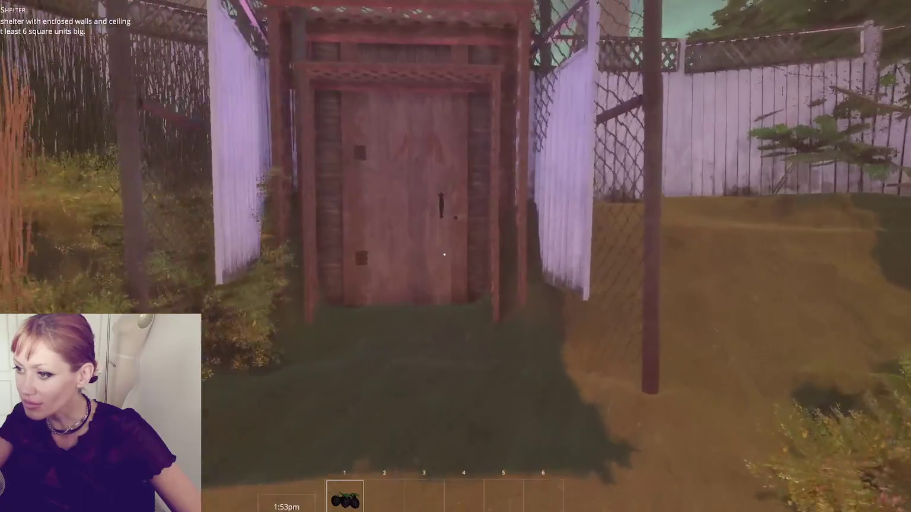
pyautogui.press('s')
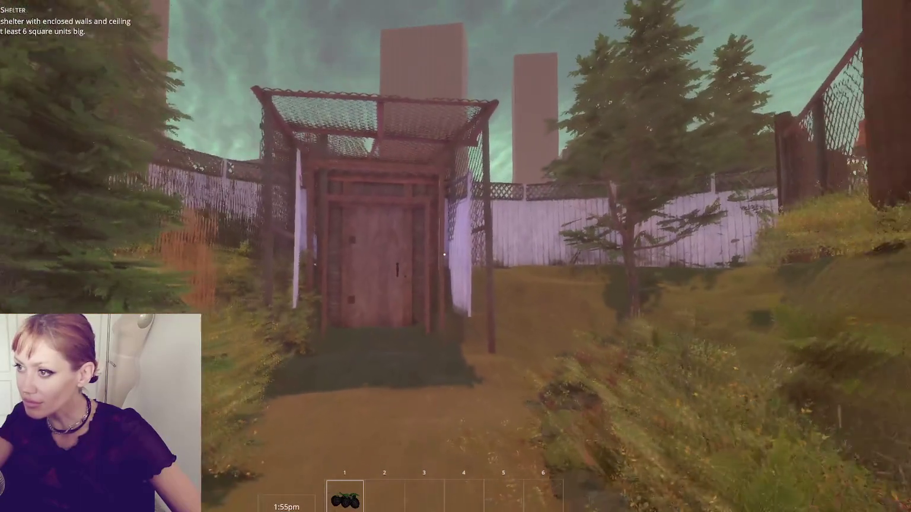
pyautogui.press('s')
pyautogui.press('w')
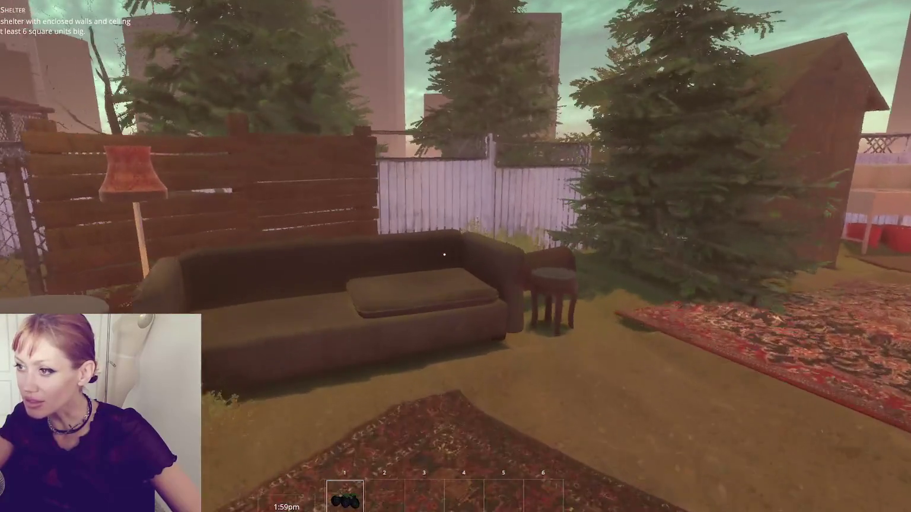
pyautogui.press('w')
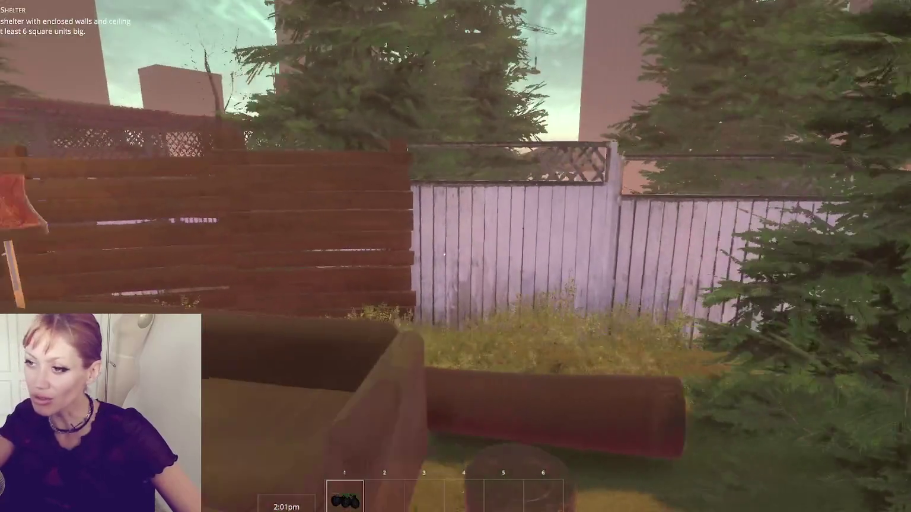
pyautogui.press('w')
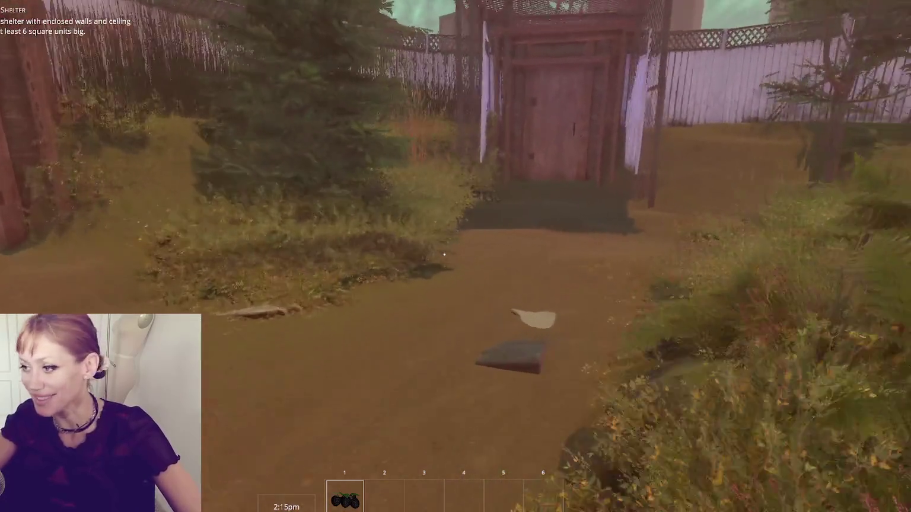
# Go through the shed door into the fenced grassy yard and look back at the chain-link shelter
pyautogui.press('w')
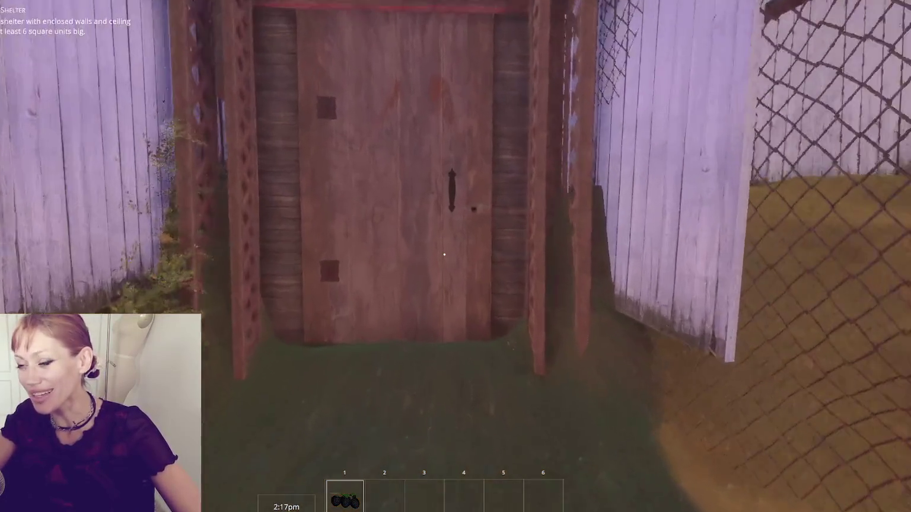
pyautogui.press('e')
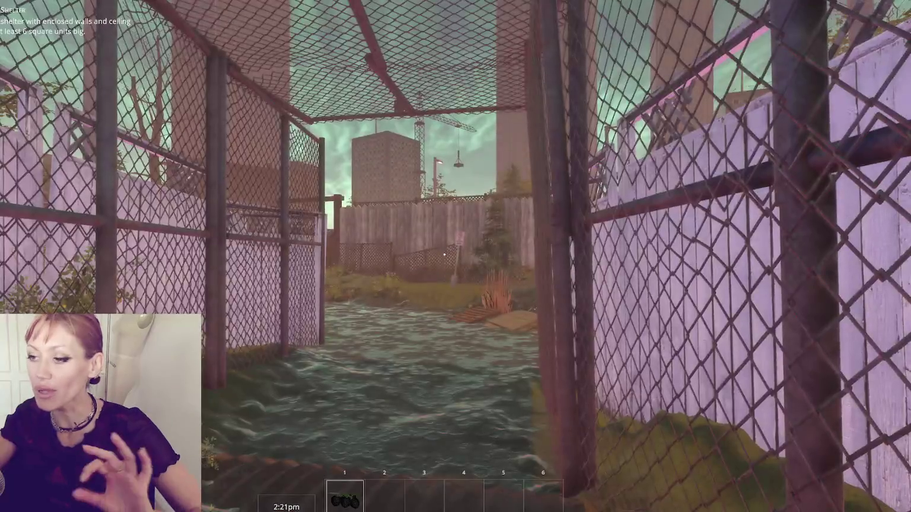
pyautogui.press('w')
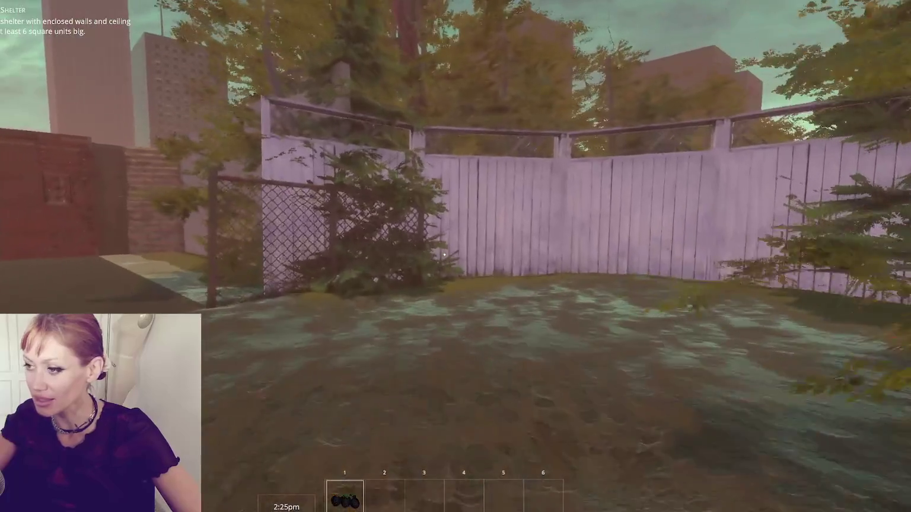
pyautogui.press('w')
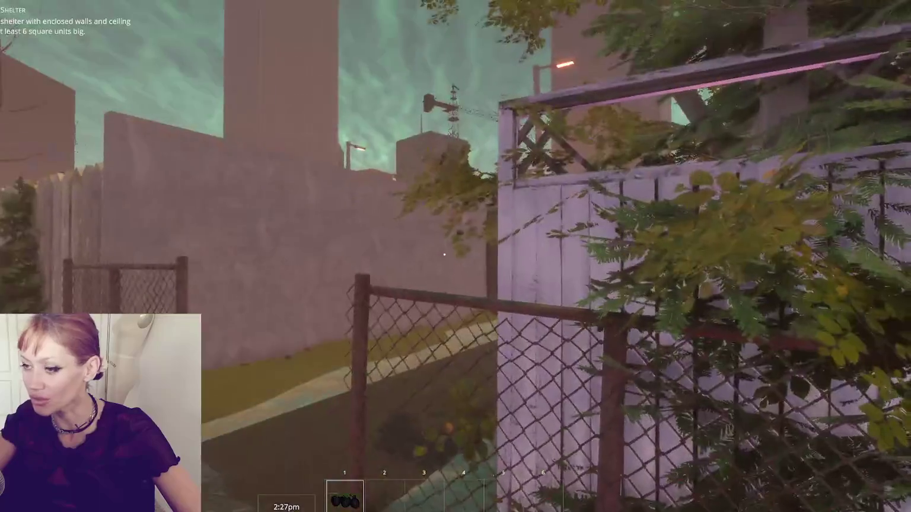
pyautogui.press('w')
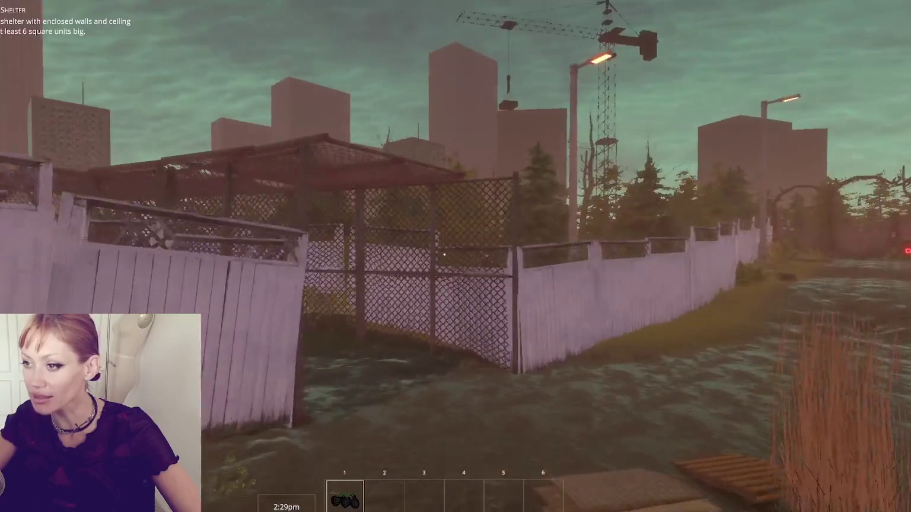
# Walk down the overgrown alley past the red door wall, through the trench and between walls toward the houses
pyautogui.press('w')
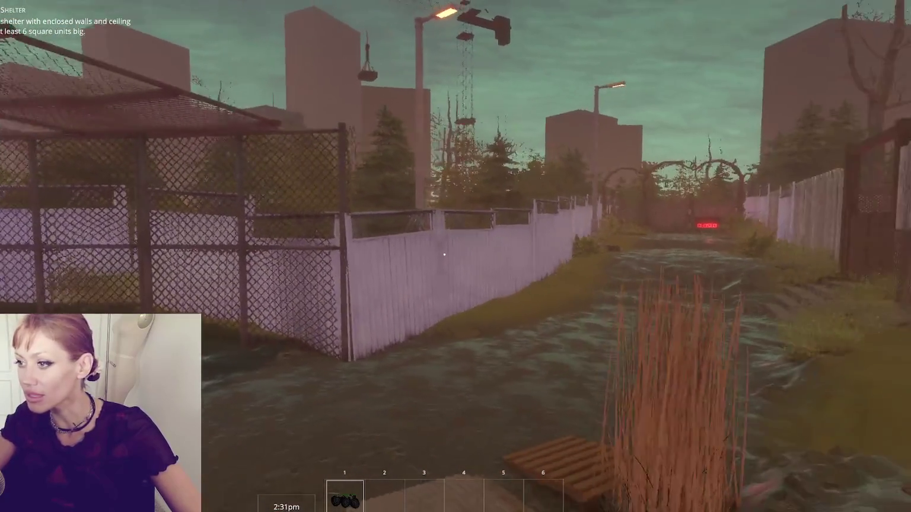
pyautogui.press('w')
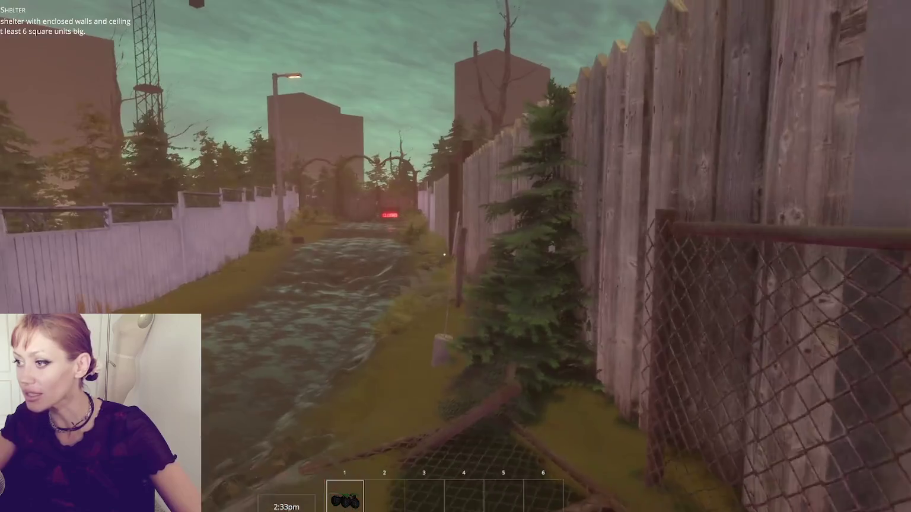
pyautogui.press('w')
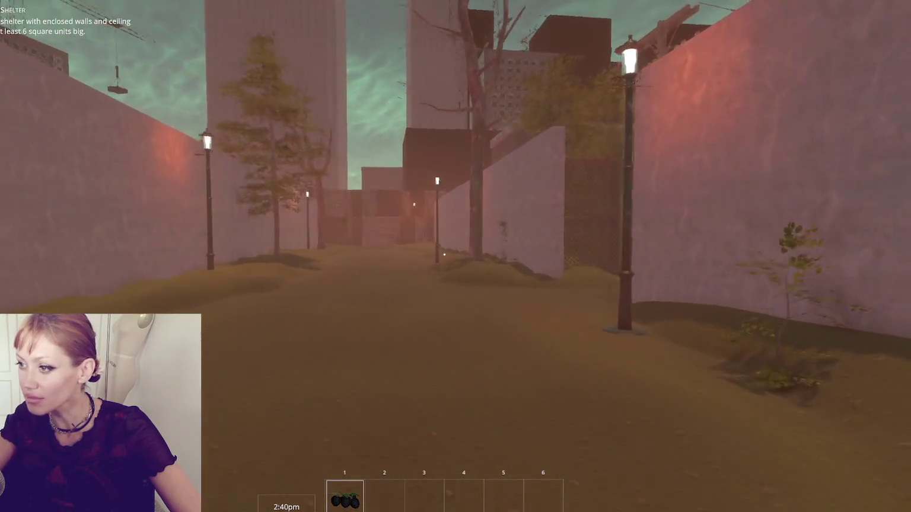
pyautogui.press('w')
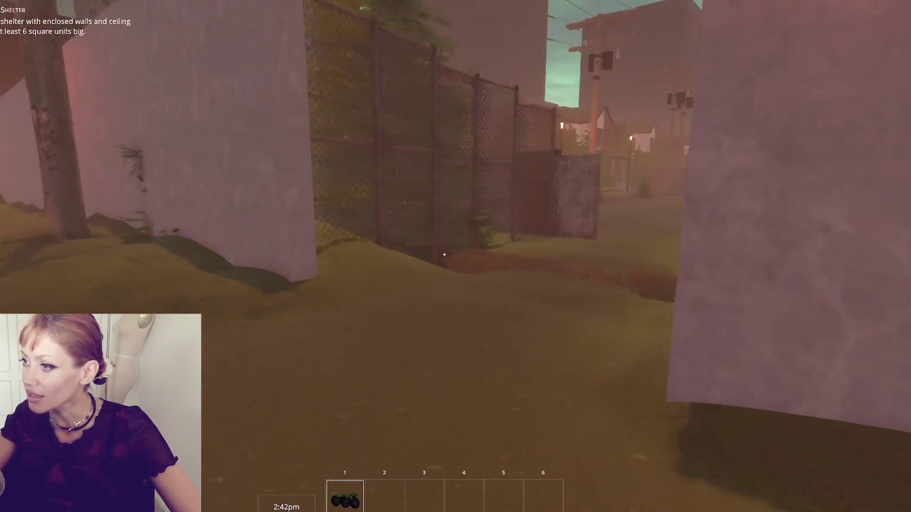
pyautogui.press('w')
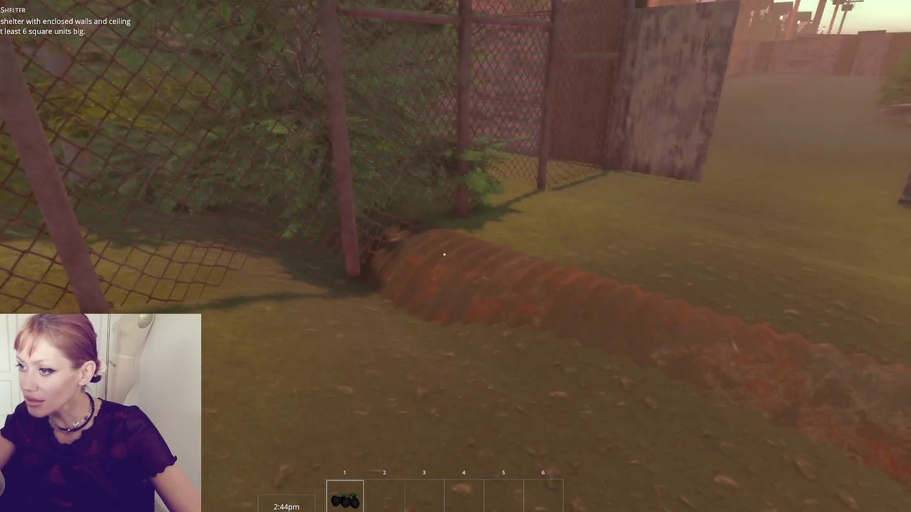
pyautogui.moveTo(445, 255)
pyautogui.press('w')
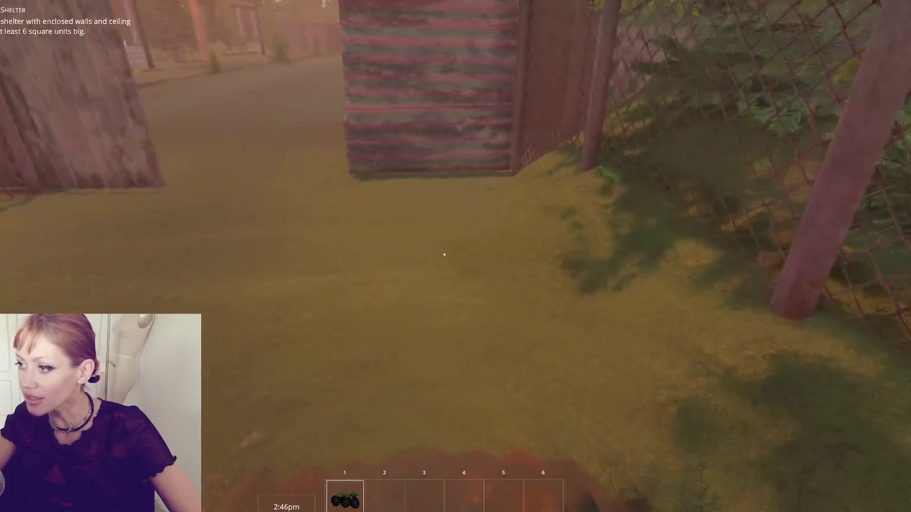
pyautogui.press('w')
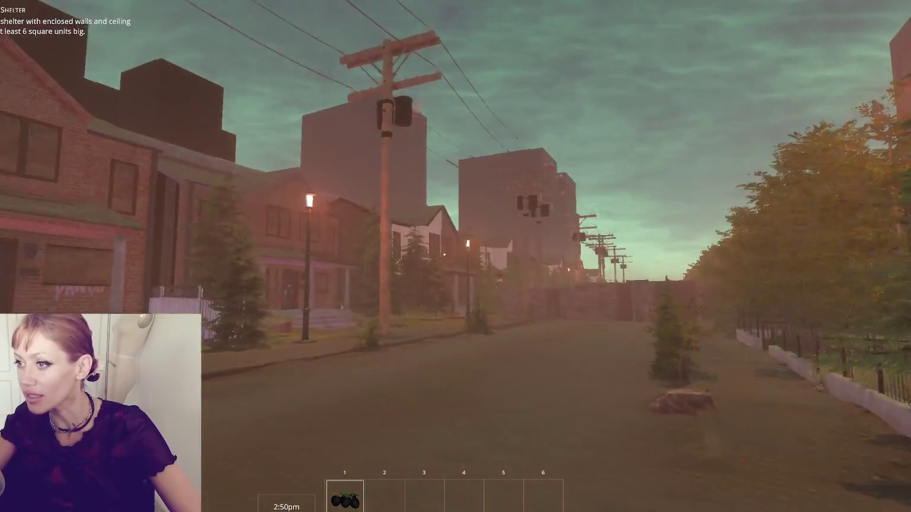
# Walk down the street, enter the red door, and cross the flooded yard to its wooden gate
pyautogui.press('w')
pyautogui.press('w')
pyautogui.press('w')
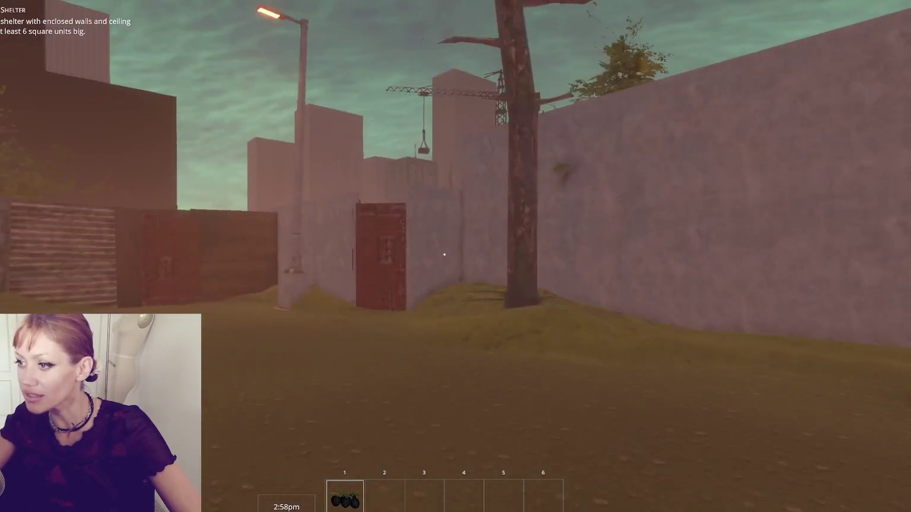
pyautogui.press('w')
pyautogui.press('w')
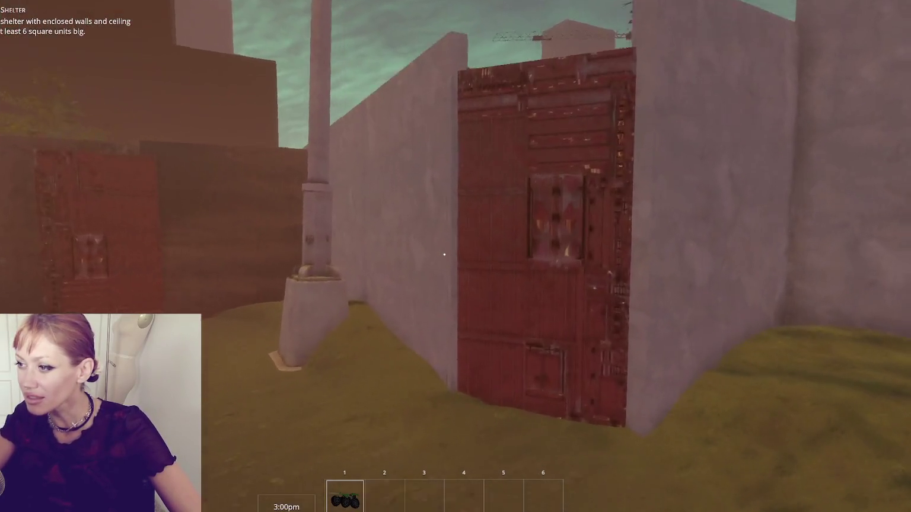
pyautogui.press('e')
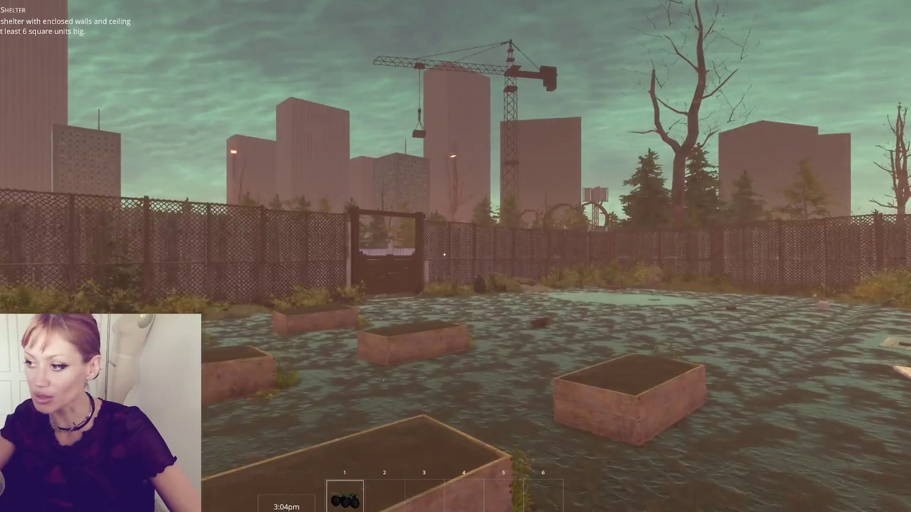
pyautogui.press('w')
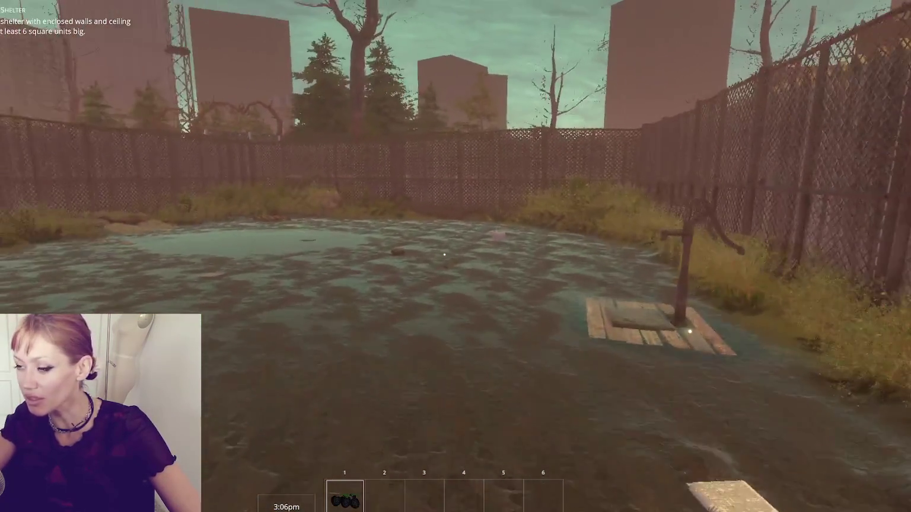
pyautogui.press('w')
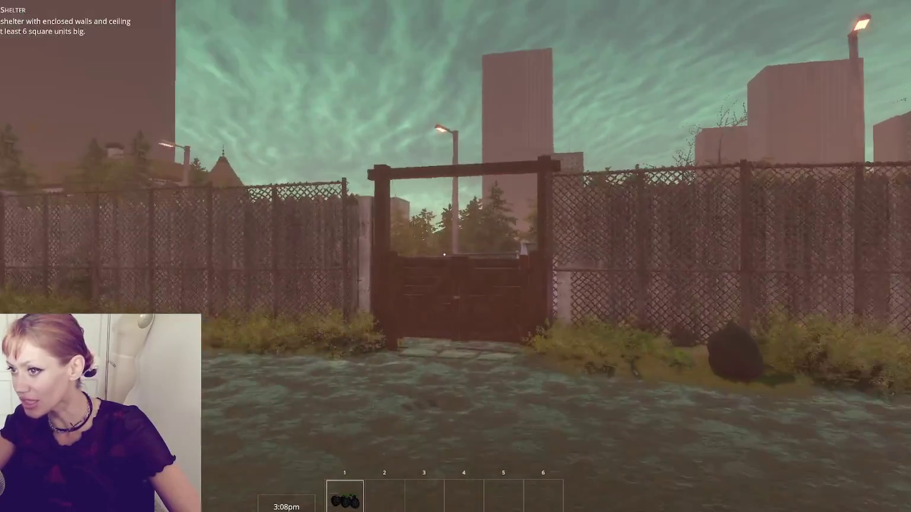
pyautogui.press('w')
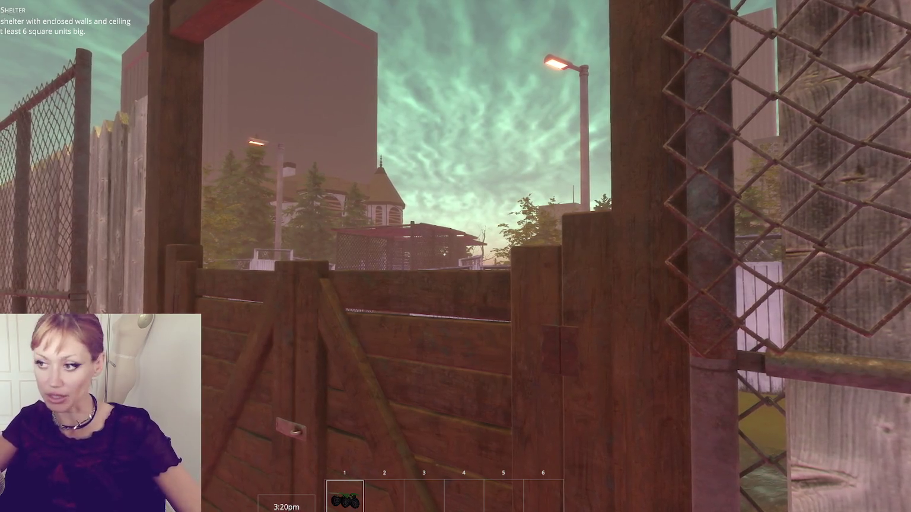
pyautogui.press('w')
pyautogui.press('w')
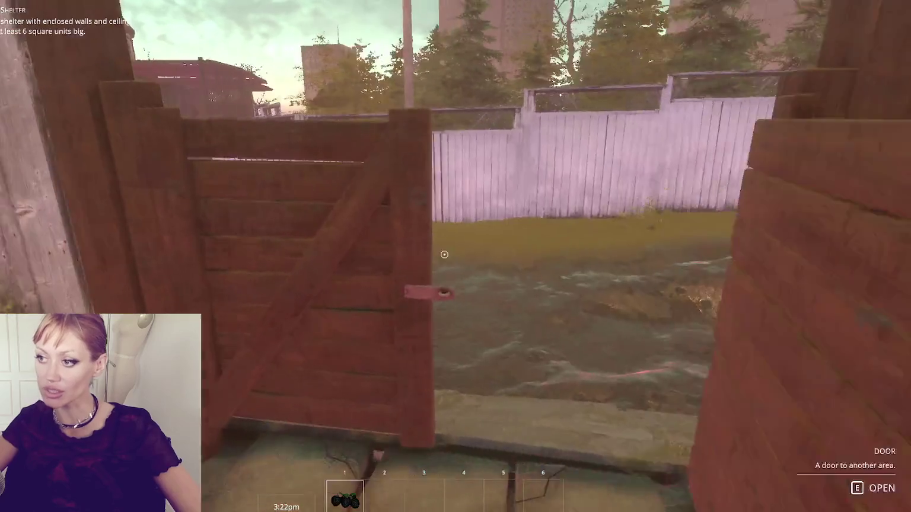
pyautogui.press('w')
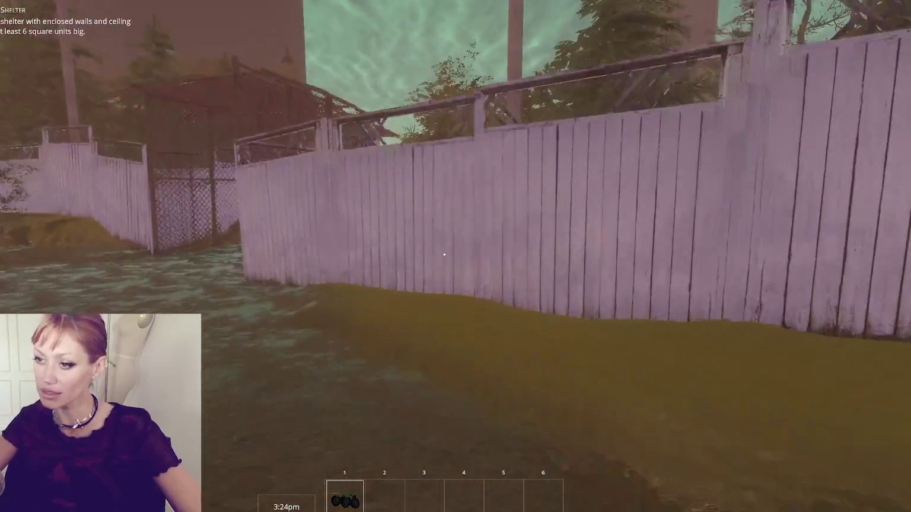
pyautogui.press('w')
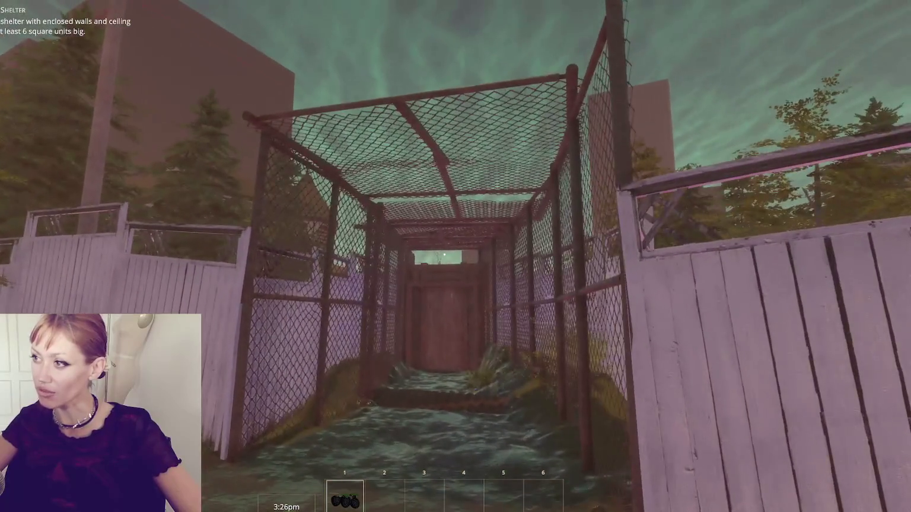
pyautogui.press('s')
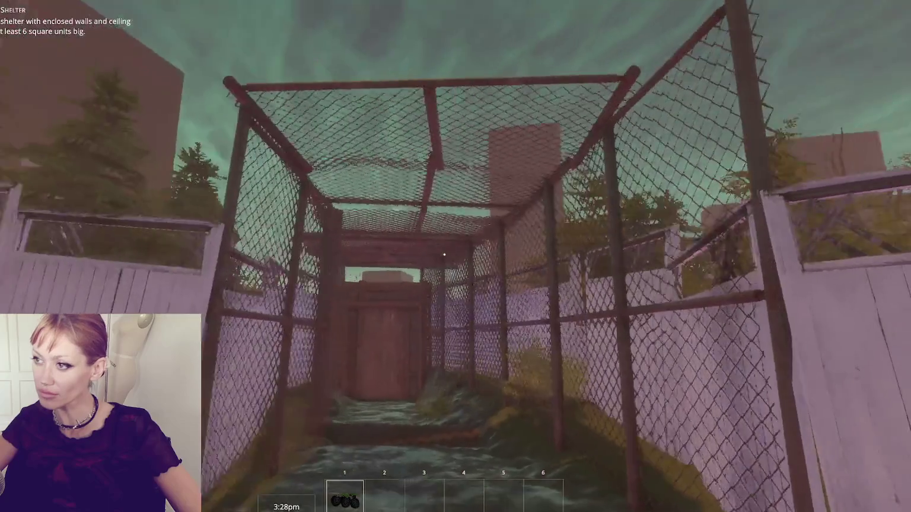
pyautogui.press('w')
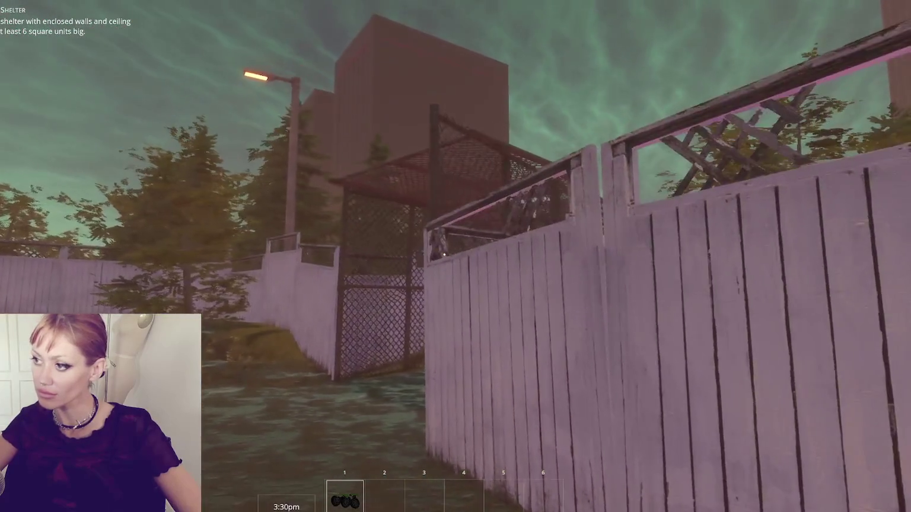
pyautogui.press('w')
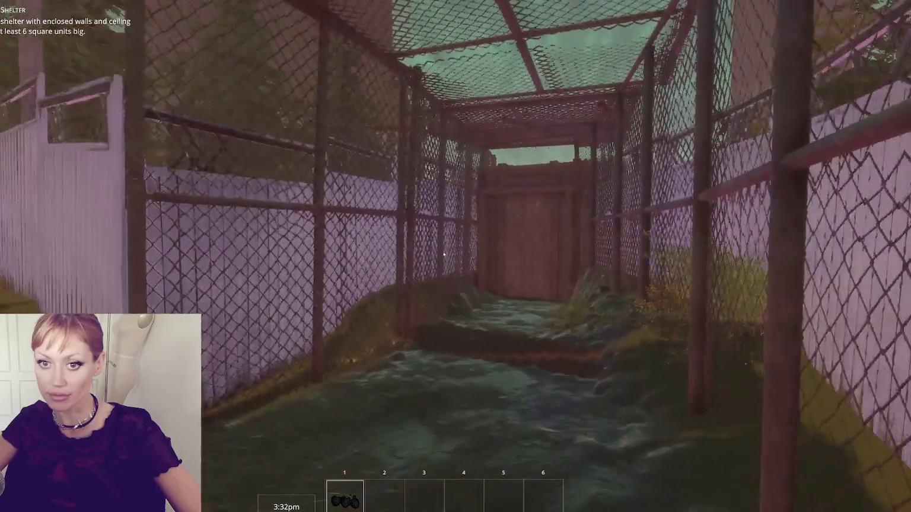
pyautogui.press('w')
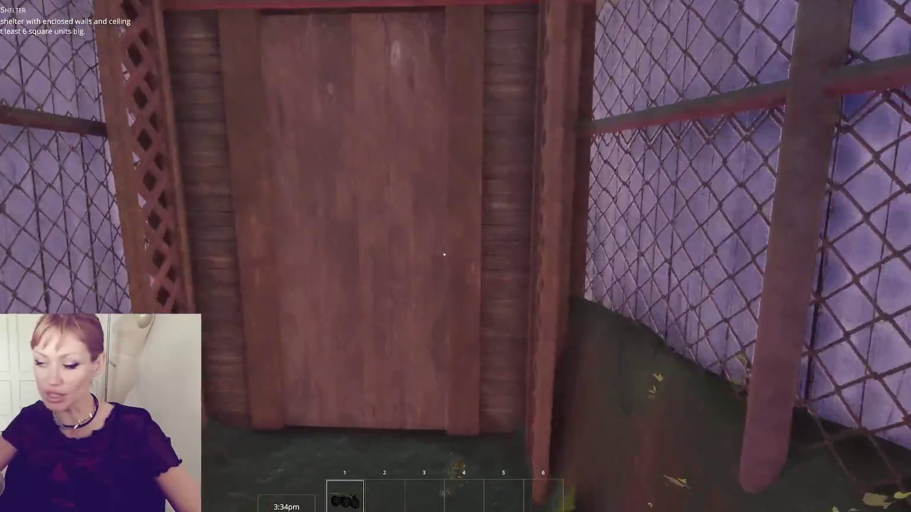
pyautogui.press('e')
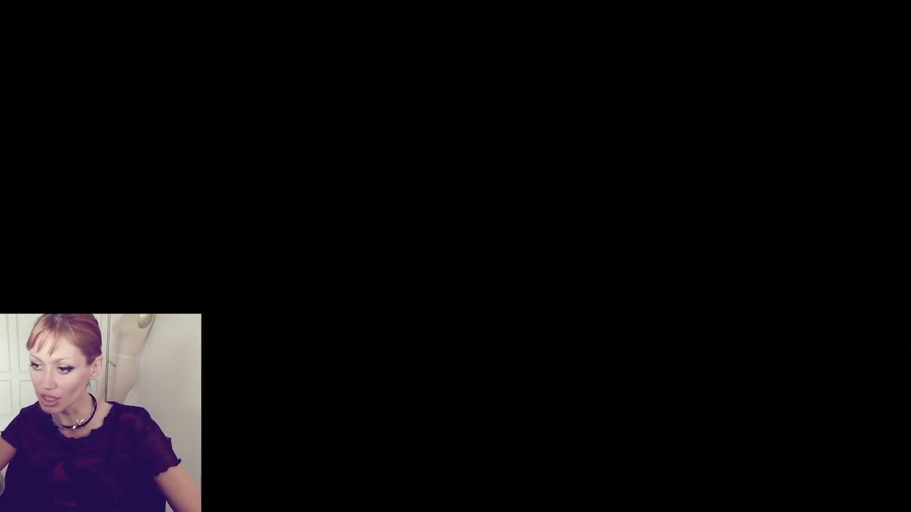
pyautogui.press('w')
pyautogui.press('s')
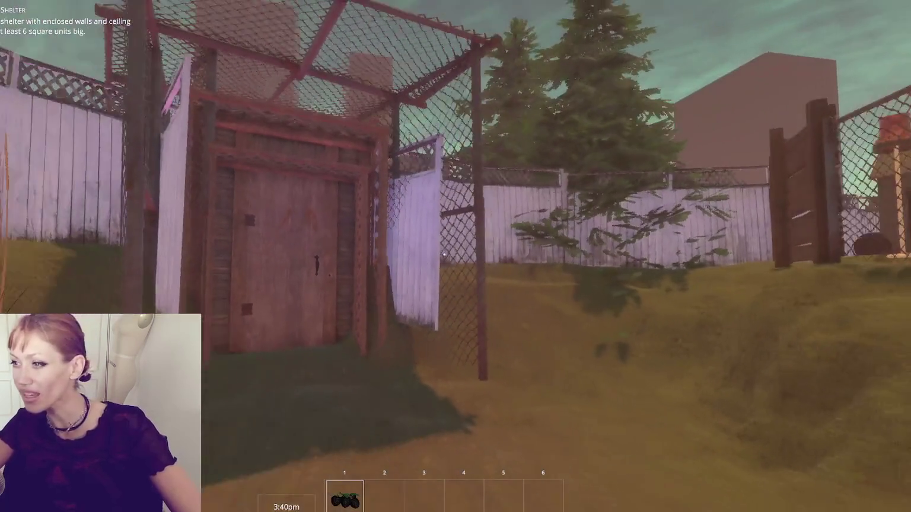
pyautogui.press('w')
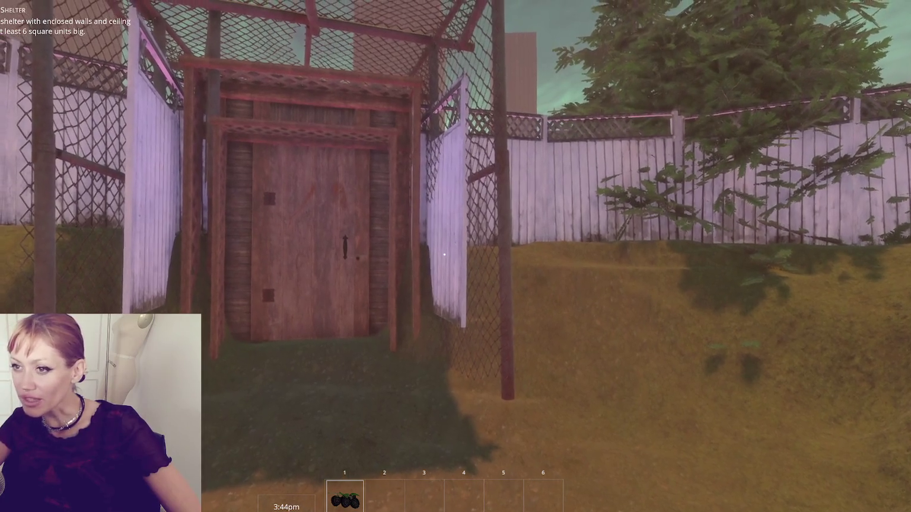
pyautogui.press('a')
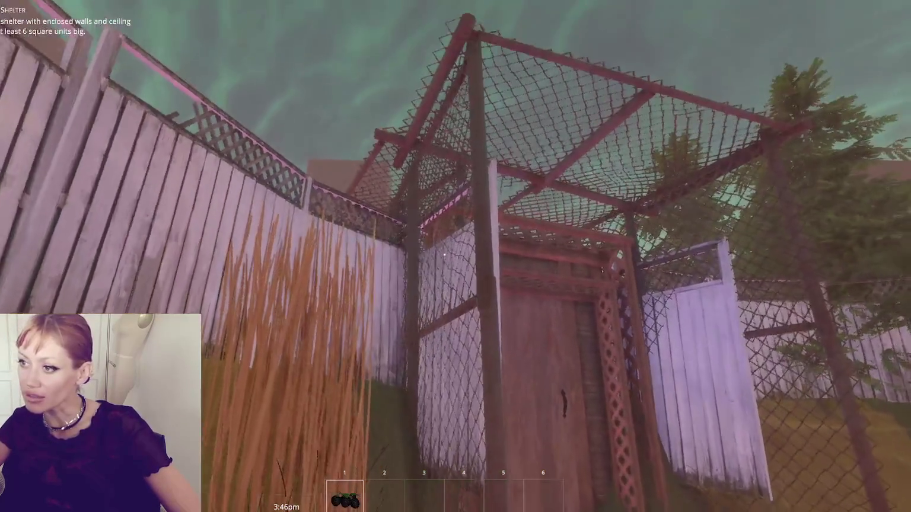
pyautogui.press('w')
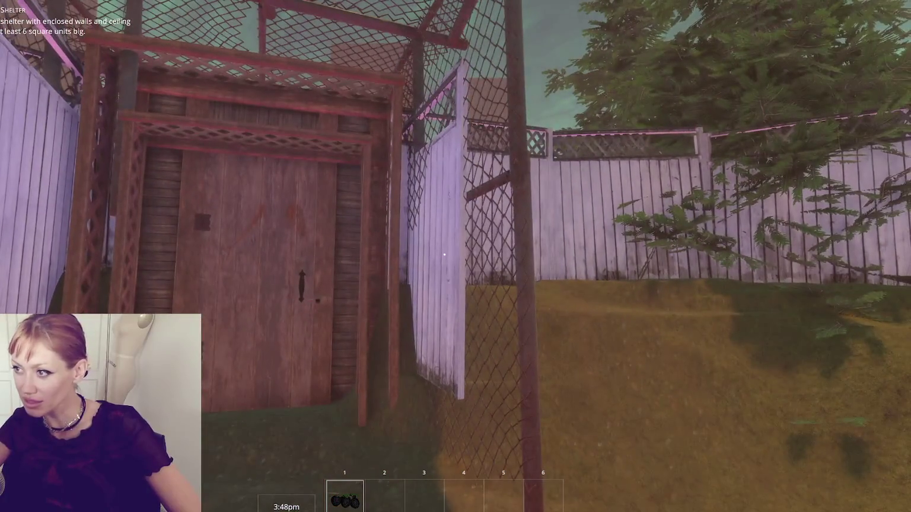
pyautogui.press('w')
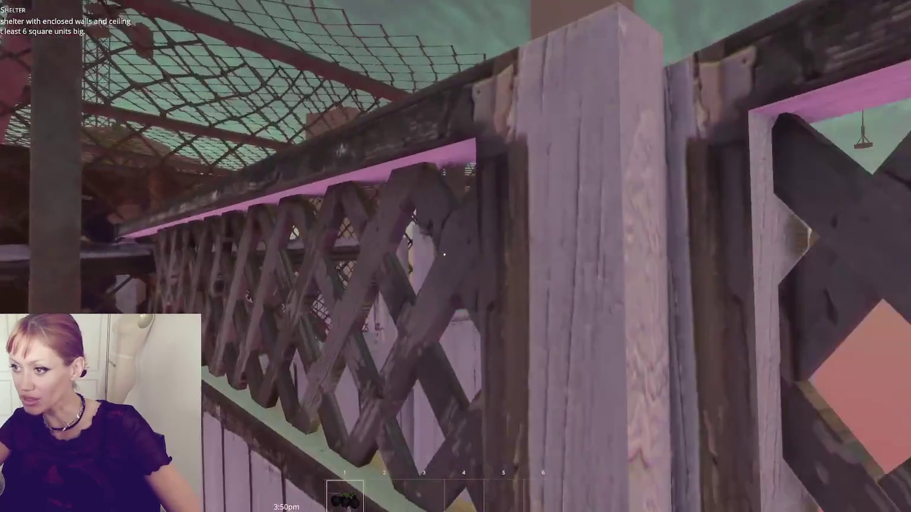
pyautogui.press('w')
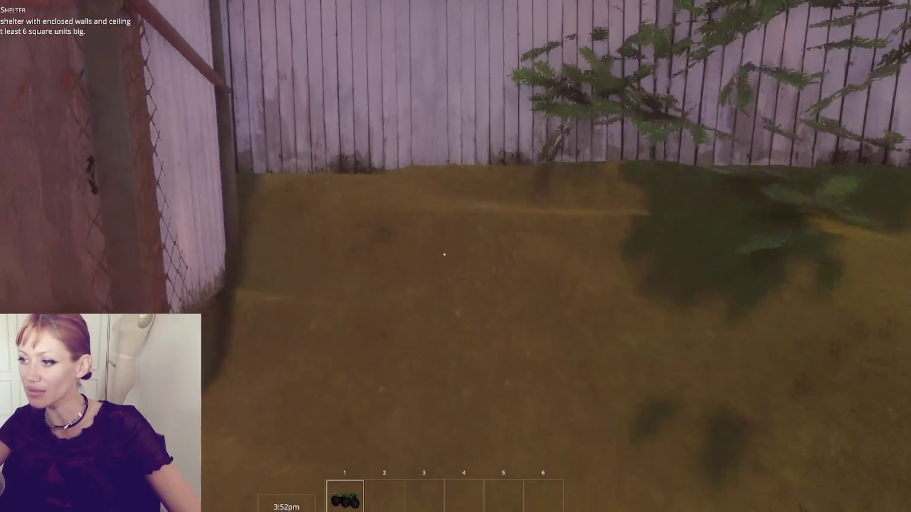
pyautogui.press('w')
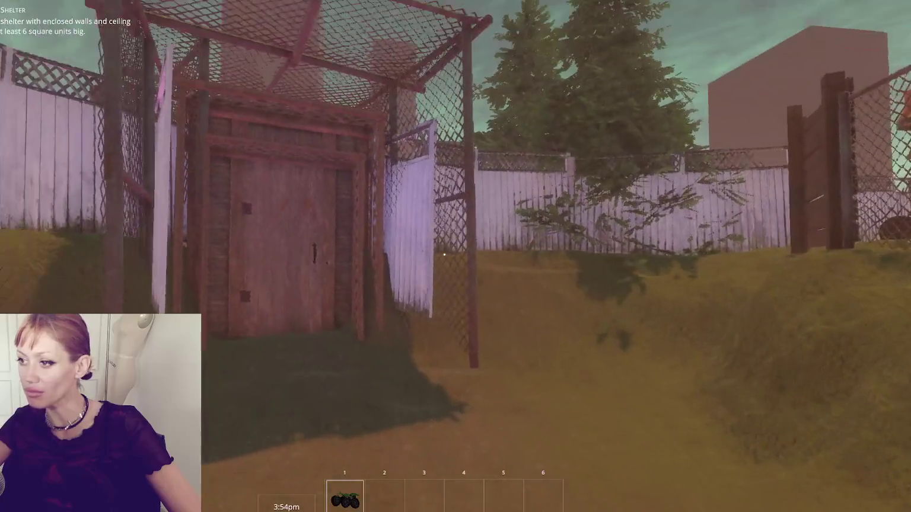
pyautogui.press('w')
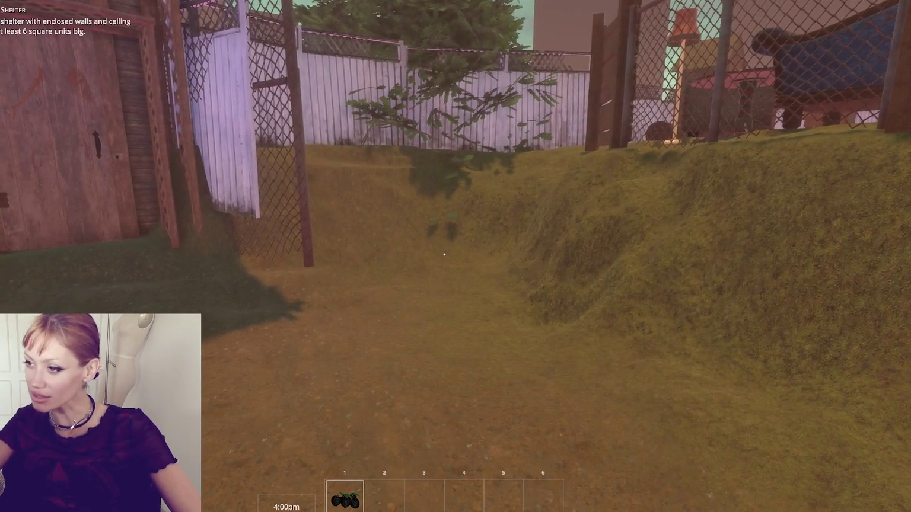
pyautogui.press('s')
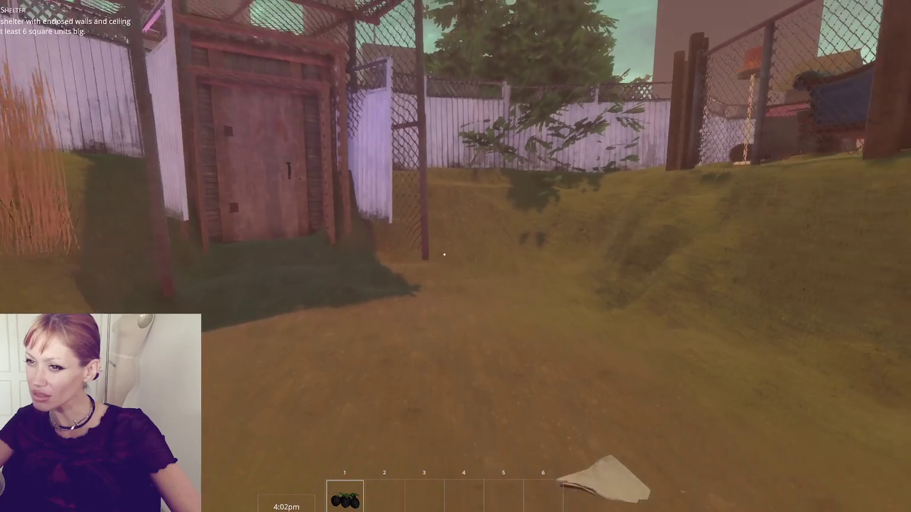
pyautogui.press('s')
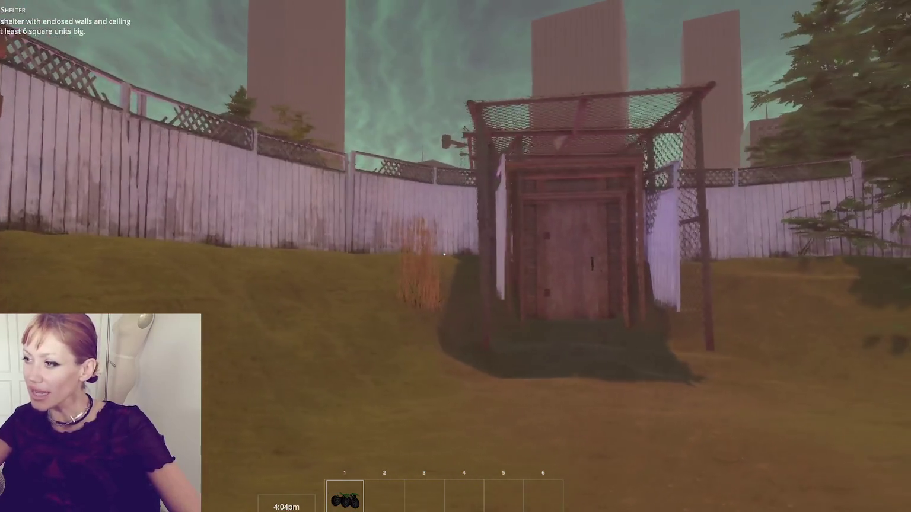
pyautogui.press('w')
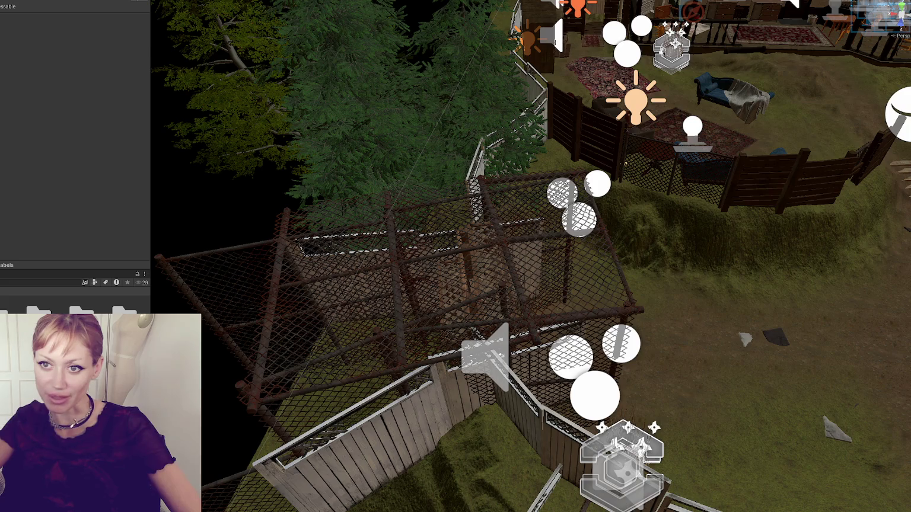
# Select and delete the Fence Lattice 3 panels beside the shelter door, then select and frame another object
pyautogui.click(624, 163)
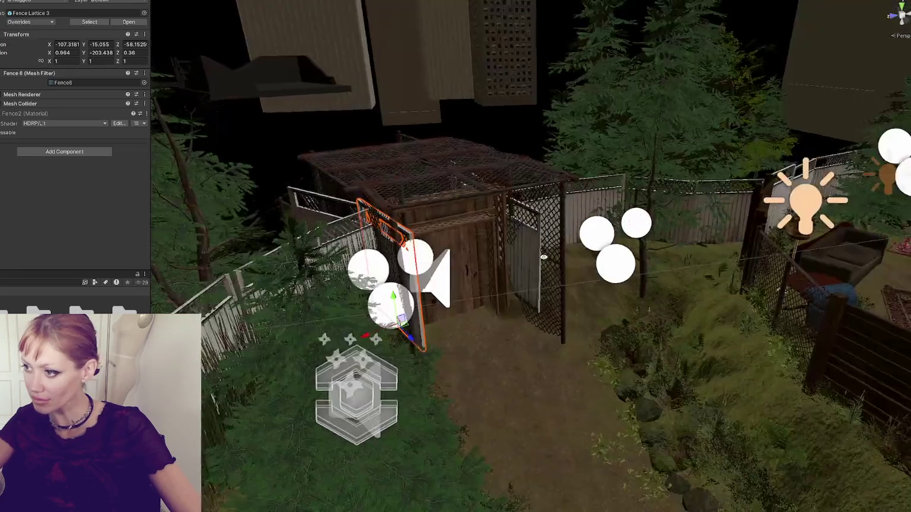
pyautogui.click(531, 255)
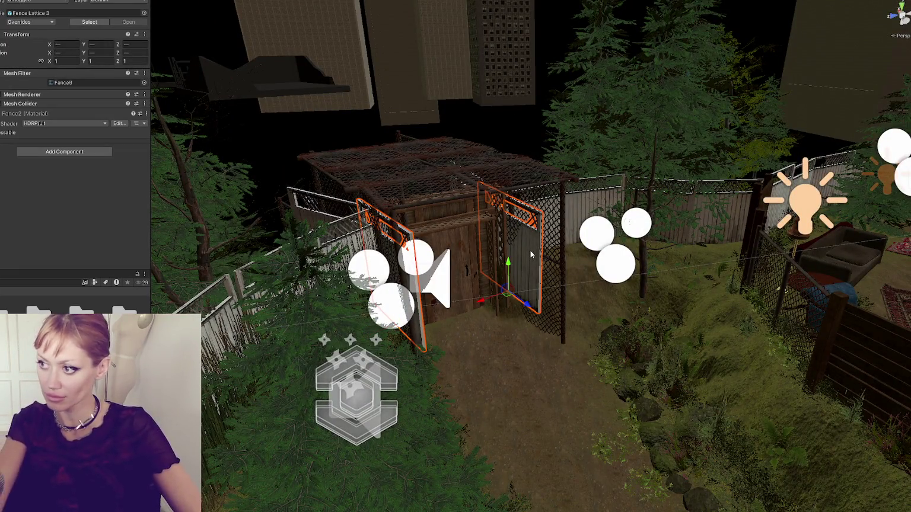
pyautogui.press('Delete')
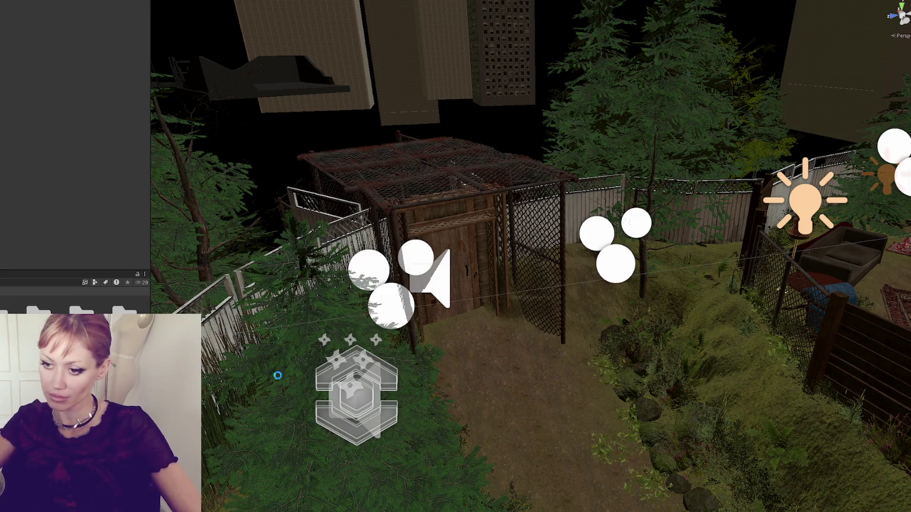
pyautogui.click(339, 208)
pyautogui.press('f')
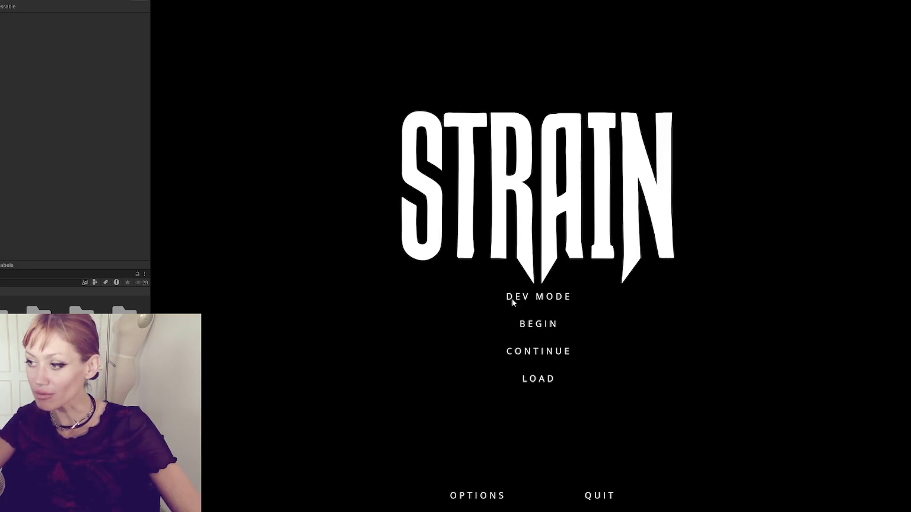
# Start the game in developer mode, walk into the garden and drop the held plank
pyautogui.click(564, 298)
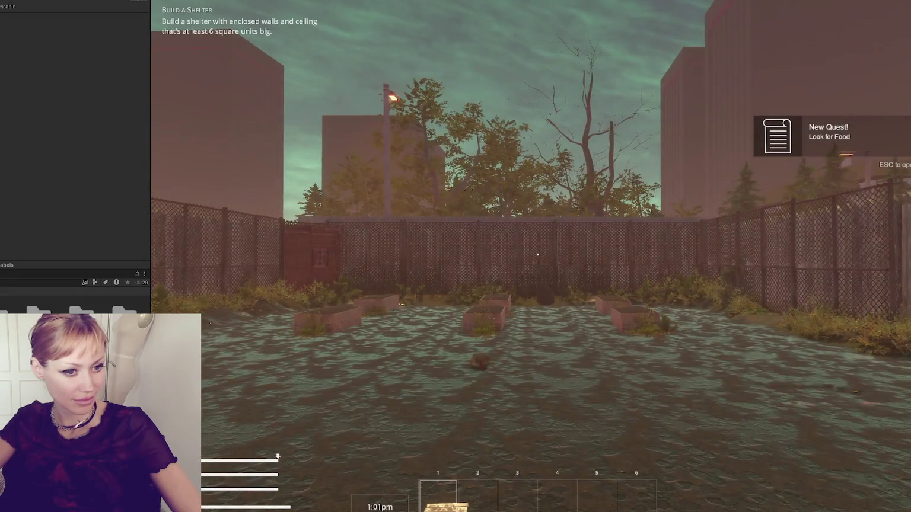
pyautogui.press('w')
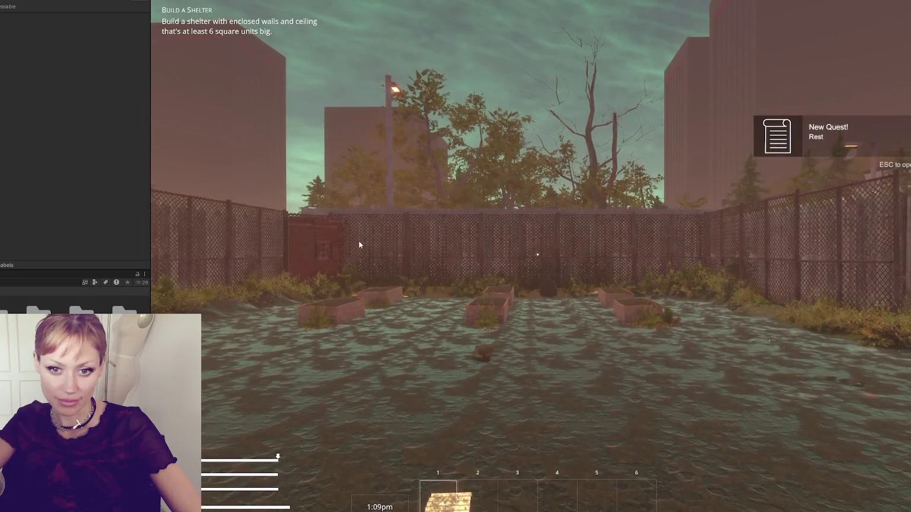
pyautogui.press('q')
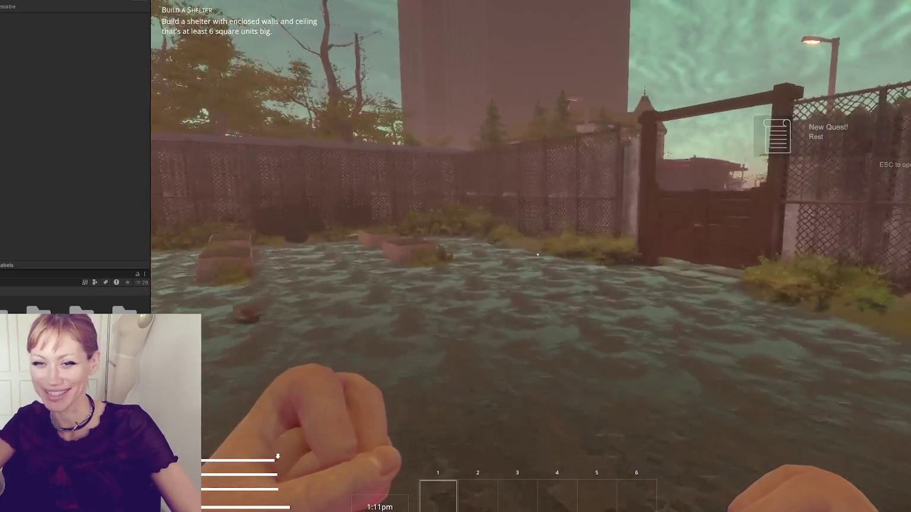
pyautogui.press('w')
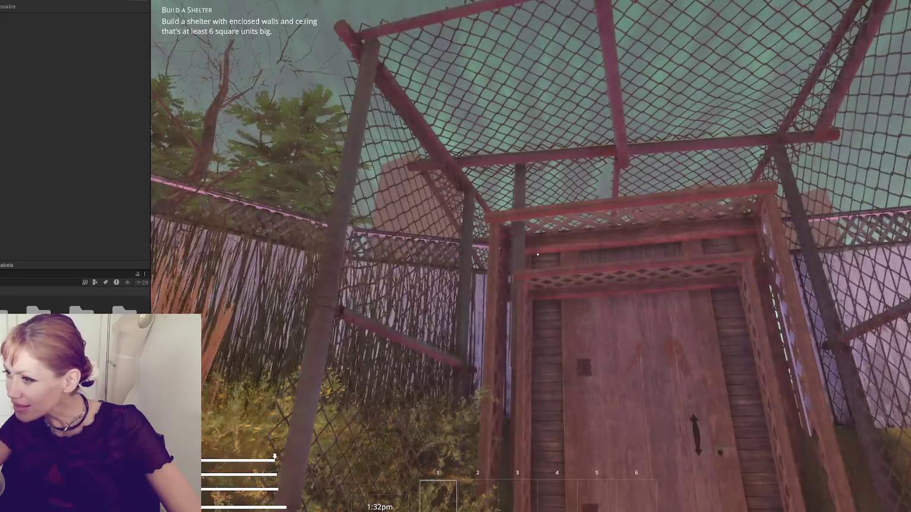
# Walk around the caged shelter, viewing its door from several angles and distances
pyautogui.press('s')
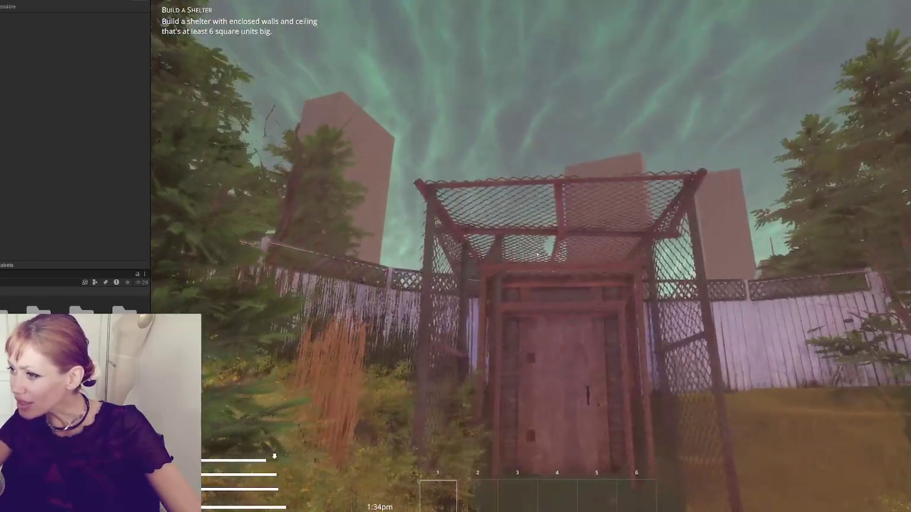
pyautogui.press('a')
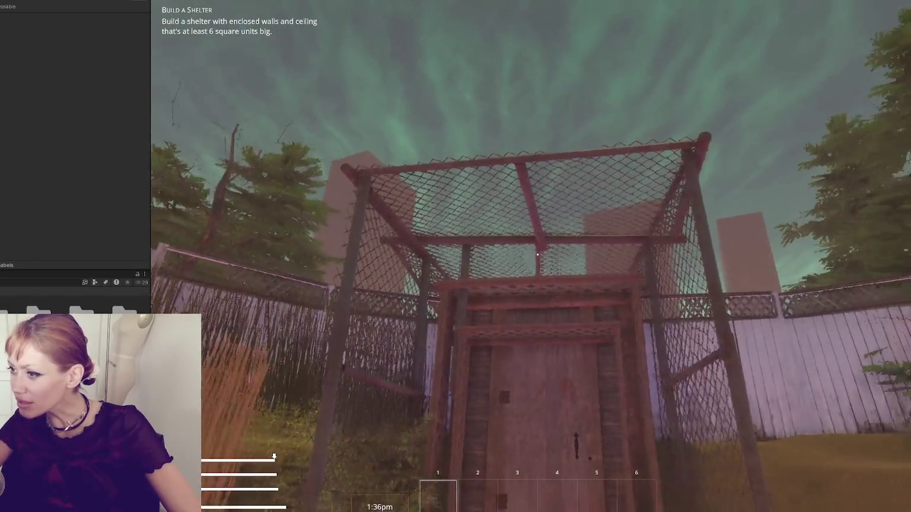
pyautogui.press('a')
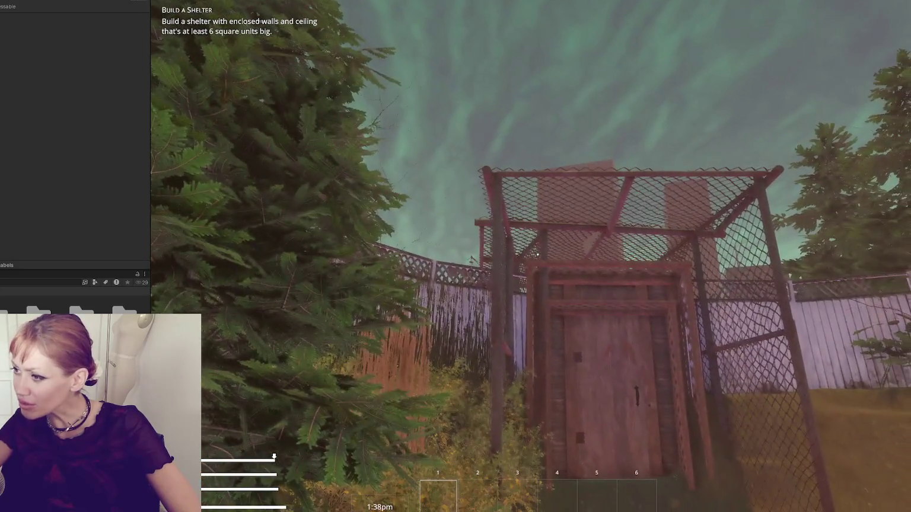
pyautogui.press('a')
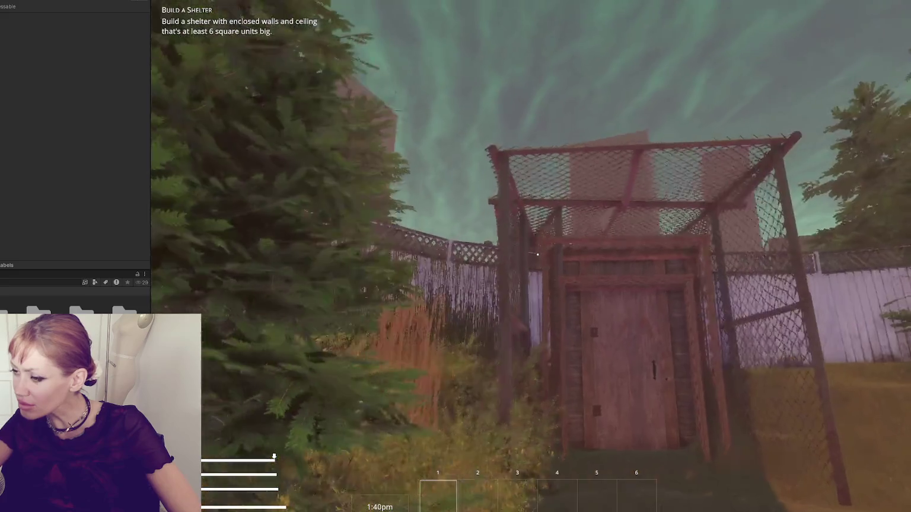
pyautogui.press('s')
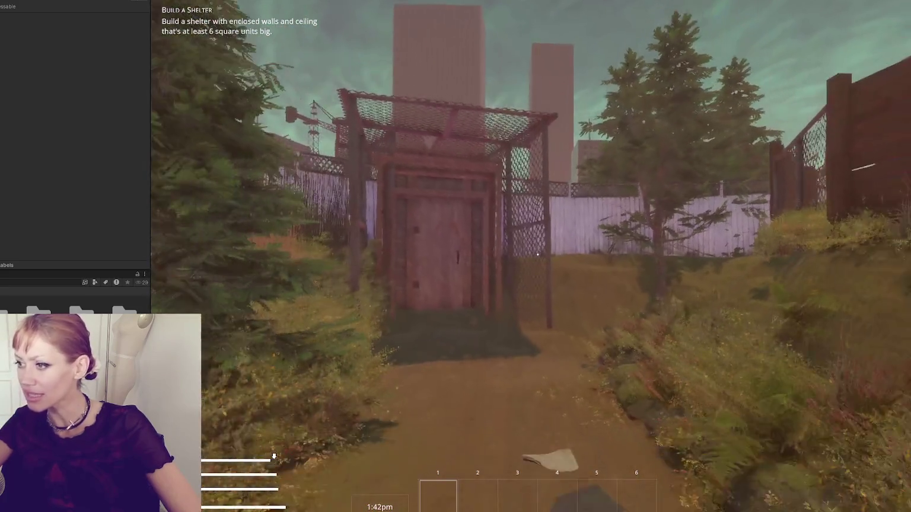
pyautogui.press('w')
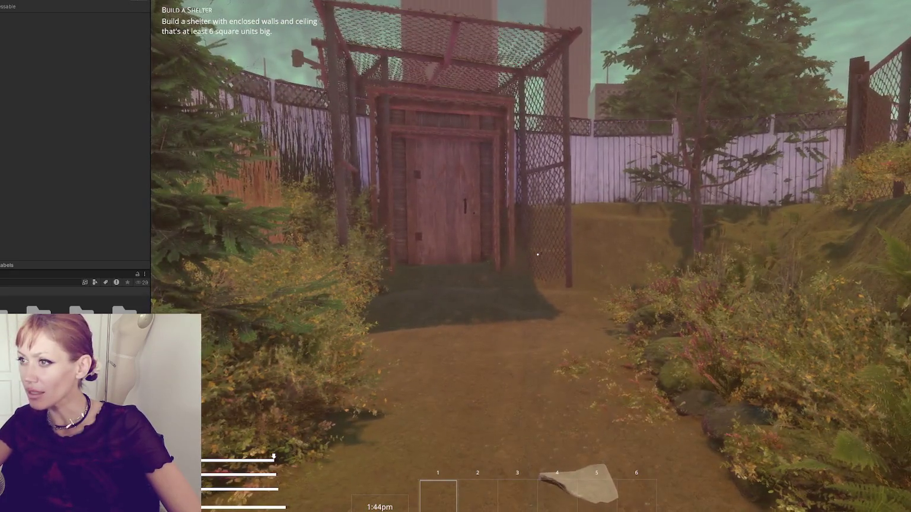
pyautogui.press('d')
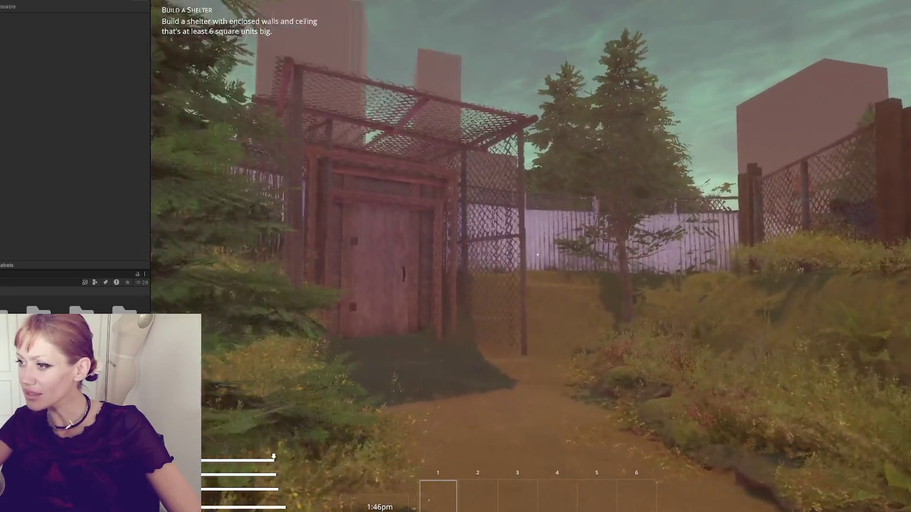
pyautogui.press('w')
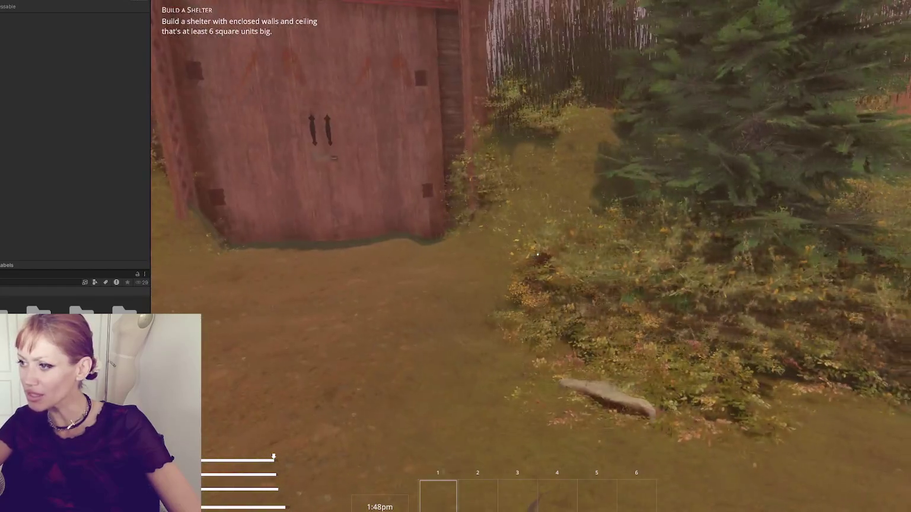
pyautogui.press('w')
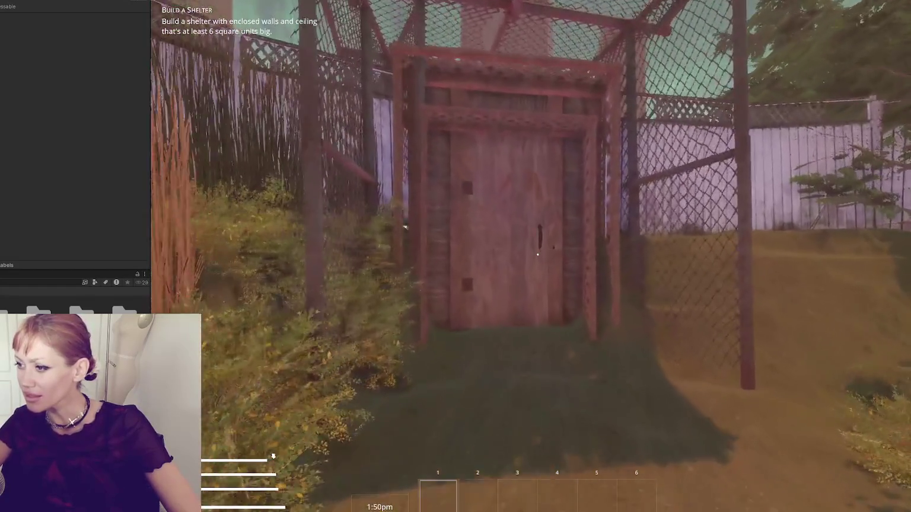
pyautogui.press('s')
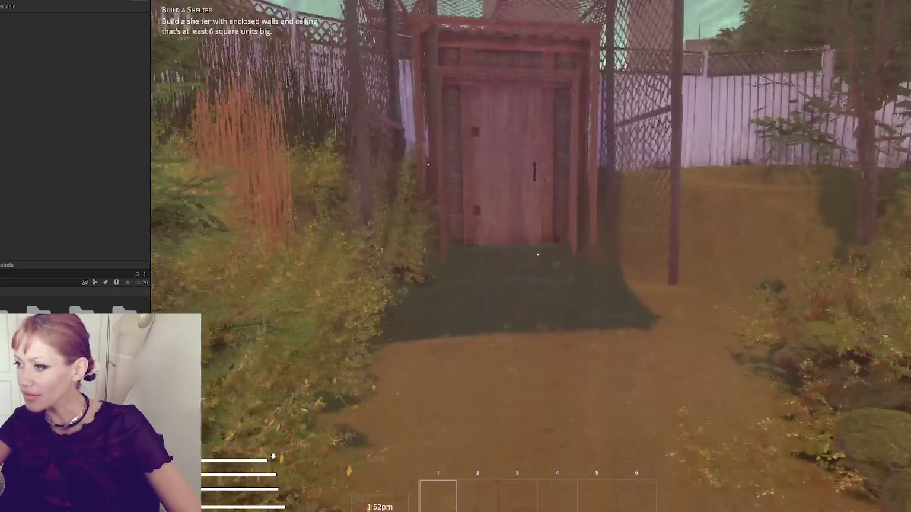
pyautogui.press('s')
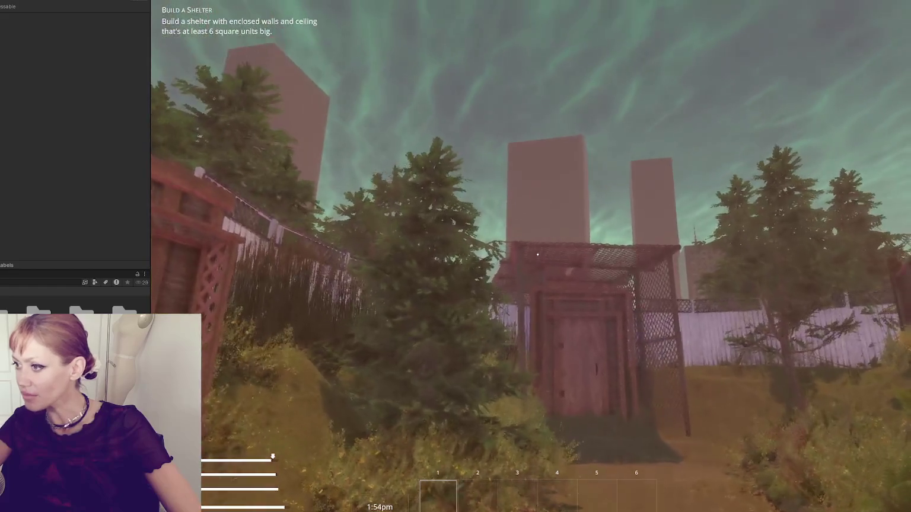
# Walk past the outdoor furniture and fire pit to the shelter door, then bring up the pause menu
pyautogui.press('w')
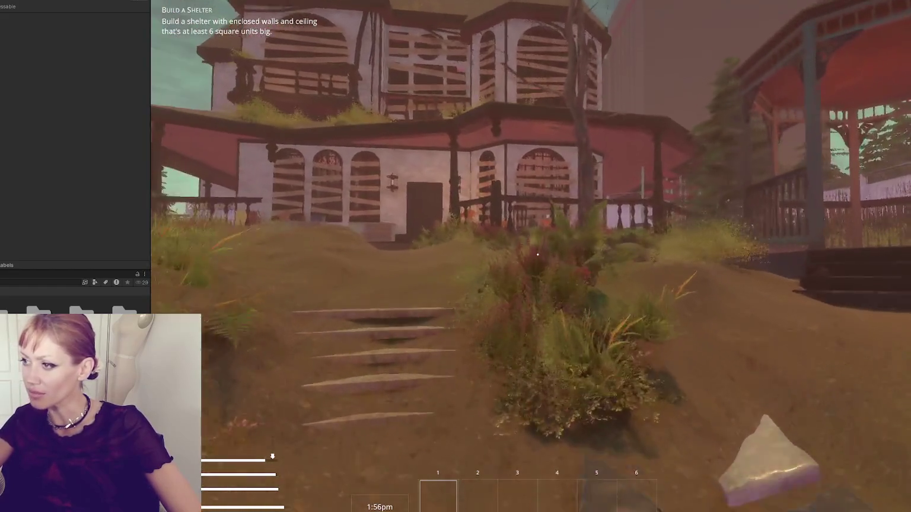
pyautogui.press('w')
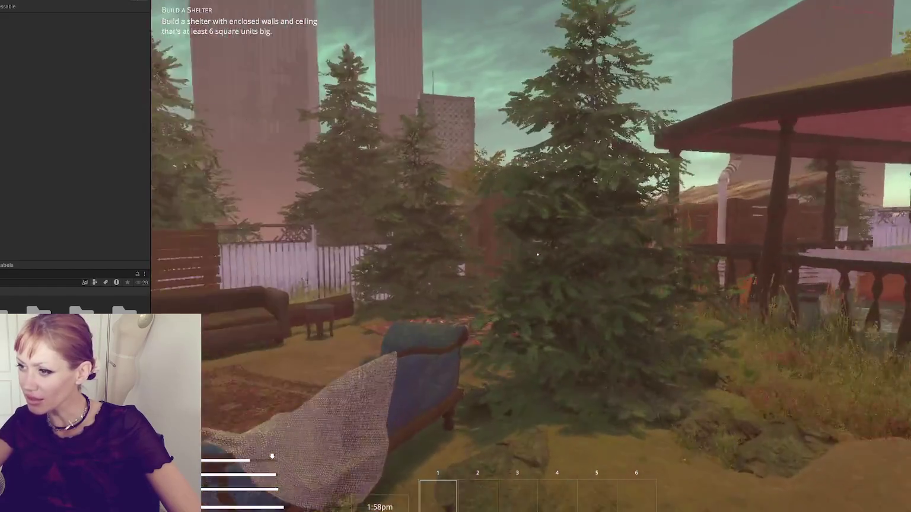
pyautogui.press('s')
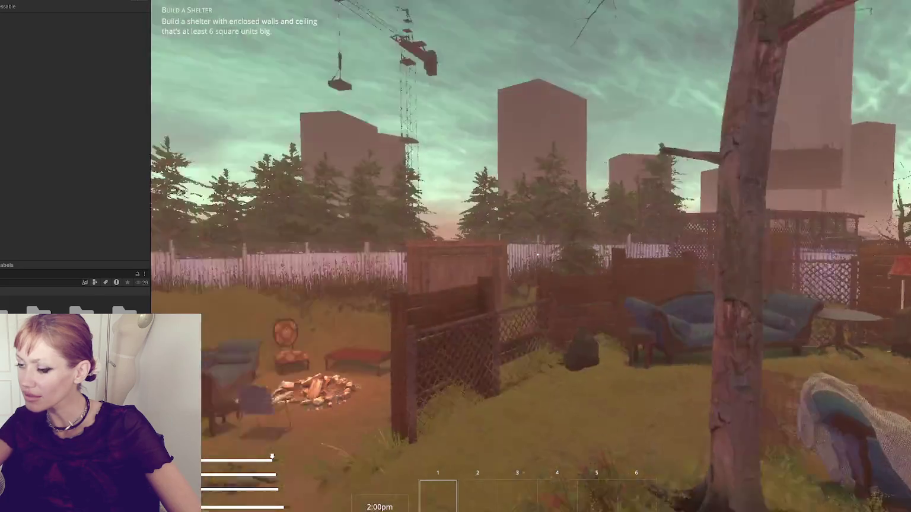
pyautogui.press('w')
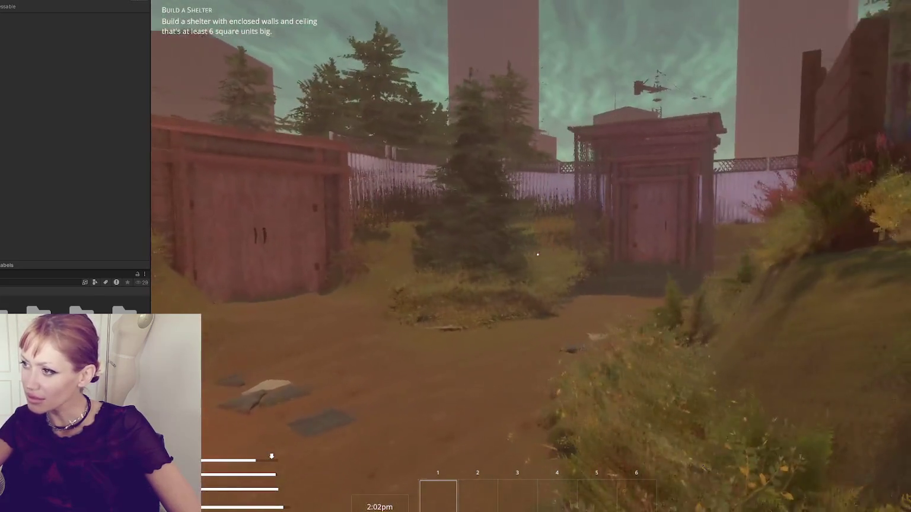
pyautogui.press('w')
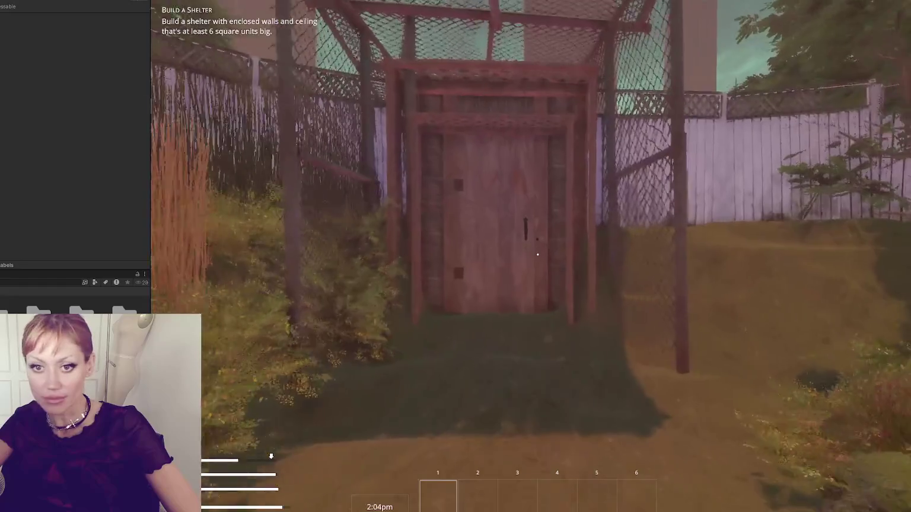
pyautogui.press('s')
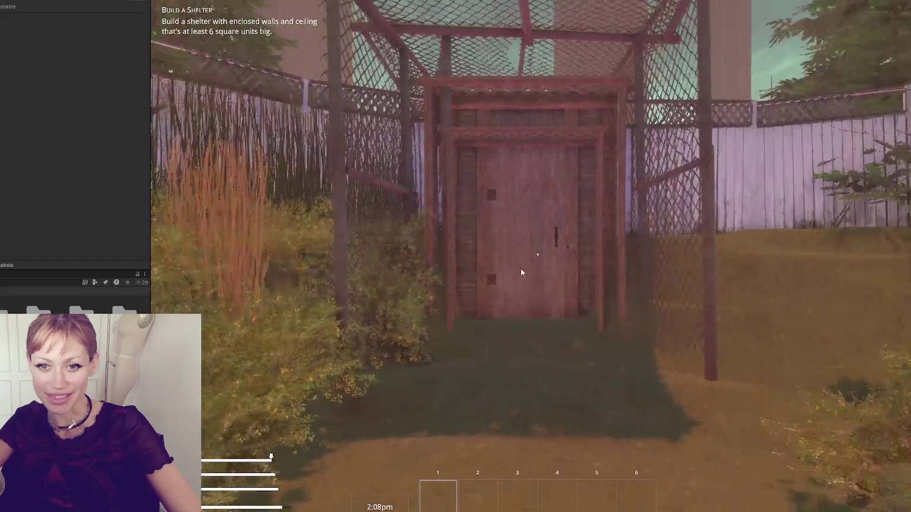
pyautogui.press('Escape')
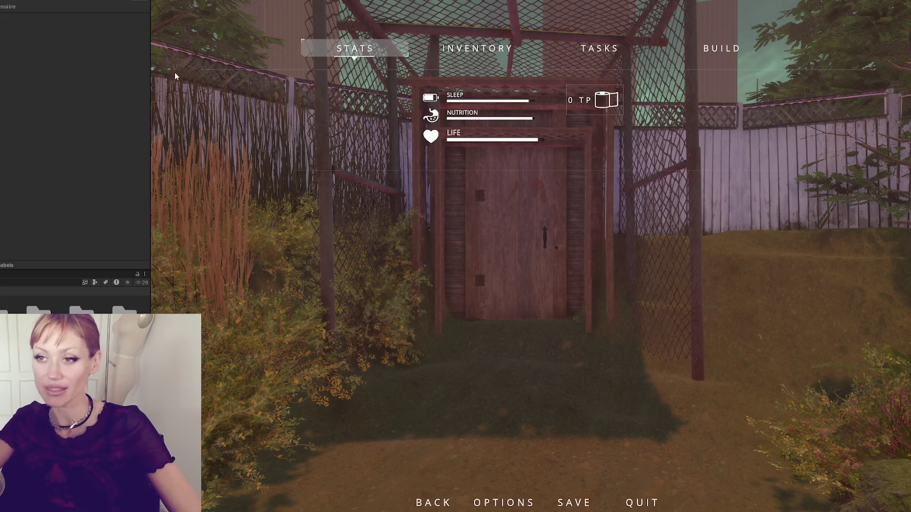
# Collapse Wasteland Spawn Controls and set the Time Controls Multiplier to 30
pyautogui.scroll(-15, 58, 84)
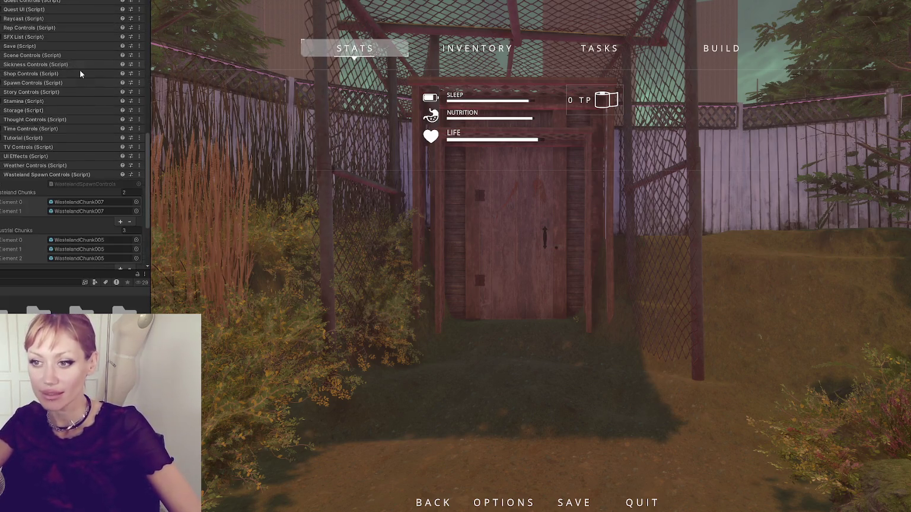
pyautogui.click(26, 74)
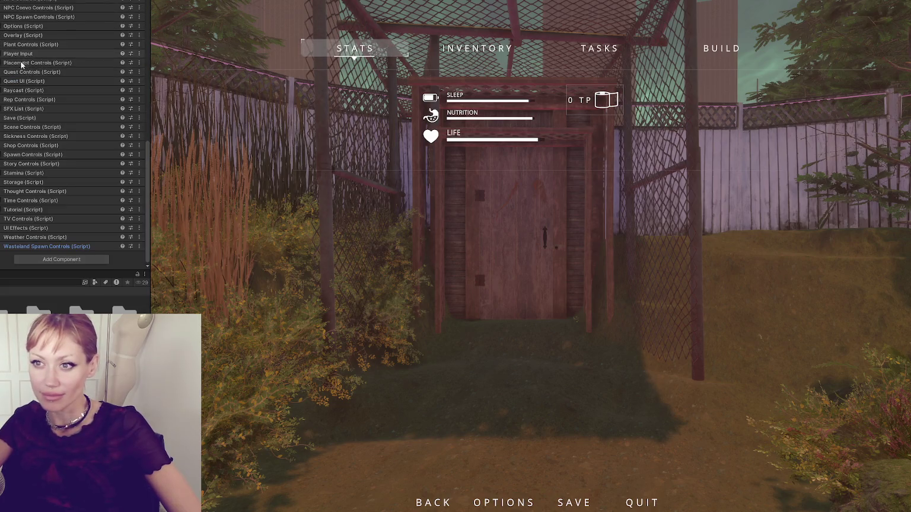
pyautogui.click(26, 200)
pyautogui.scroll(-5, 57, 153)
pyautogui.click(70, 107)
pyautogui.write('30')
pyautogui.click(314, 204)
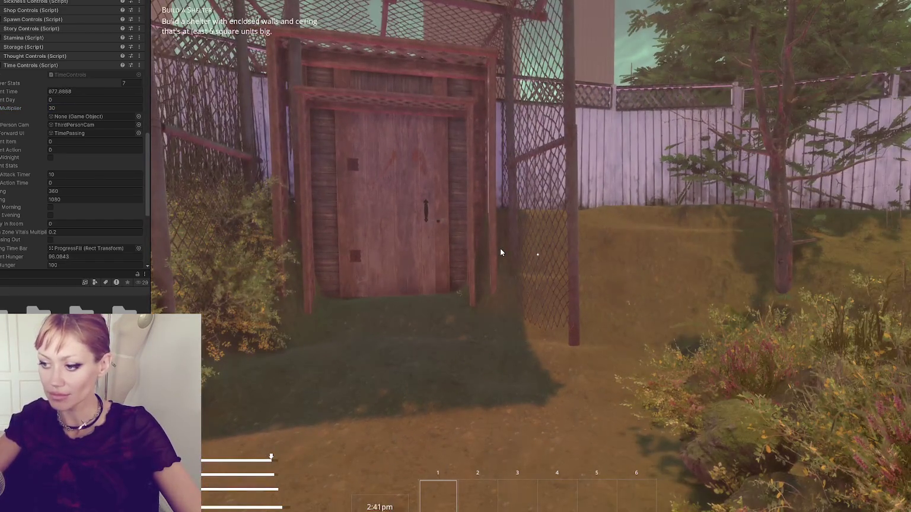
# Set the Time Controls Multiplier back to 1 and resume the game
pyautogui.click(91, 107)
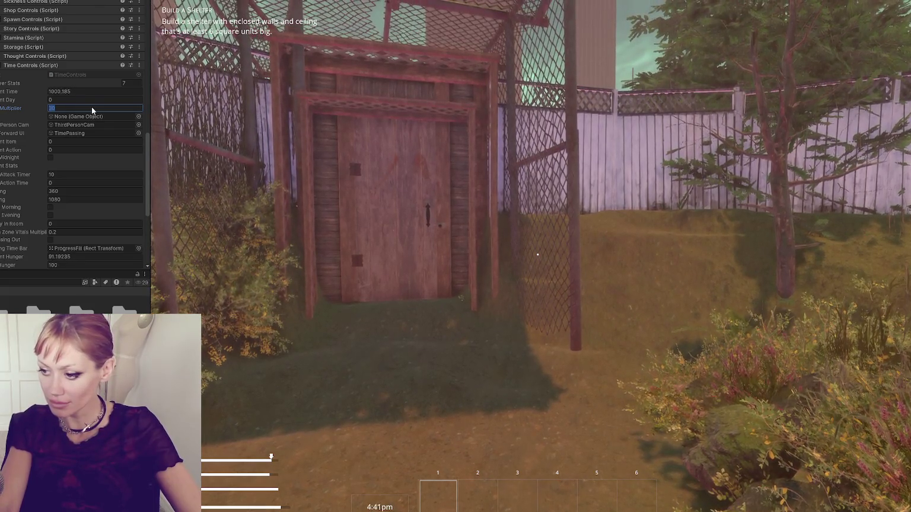
pyautogui.write('1')
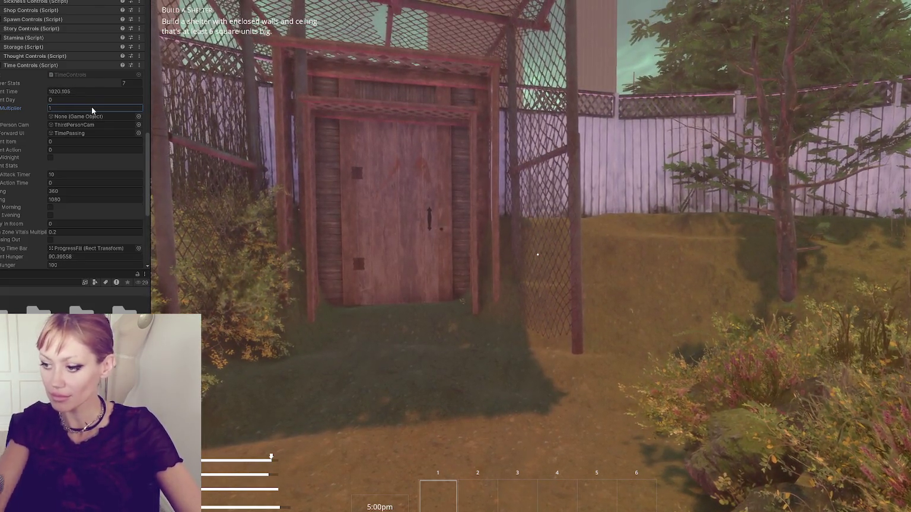
pyautogui.click(212, 124)
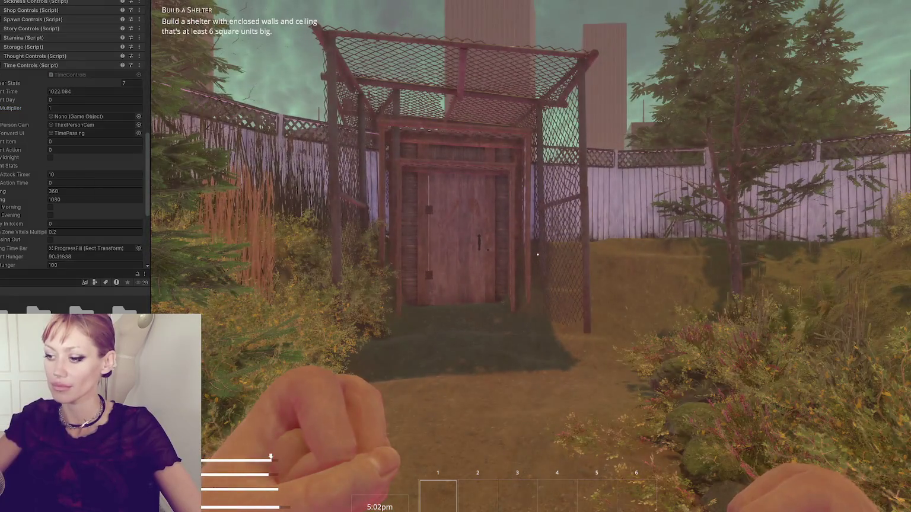
# Walk past the tree to the sofas and fence, putting away the held blanket
pyautogui.press('w')
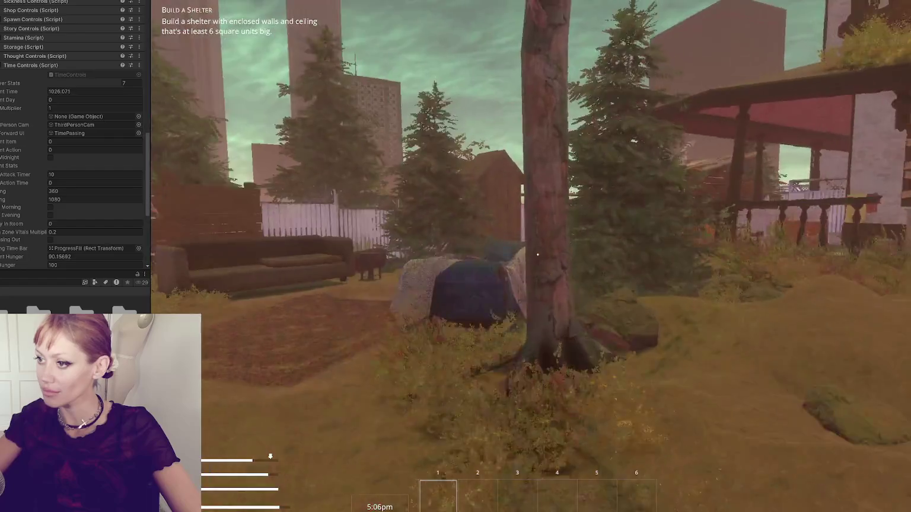
pyautogui.press('w')
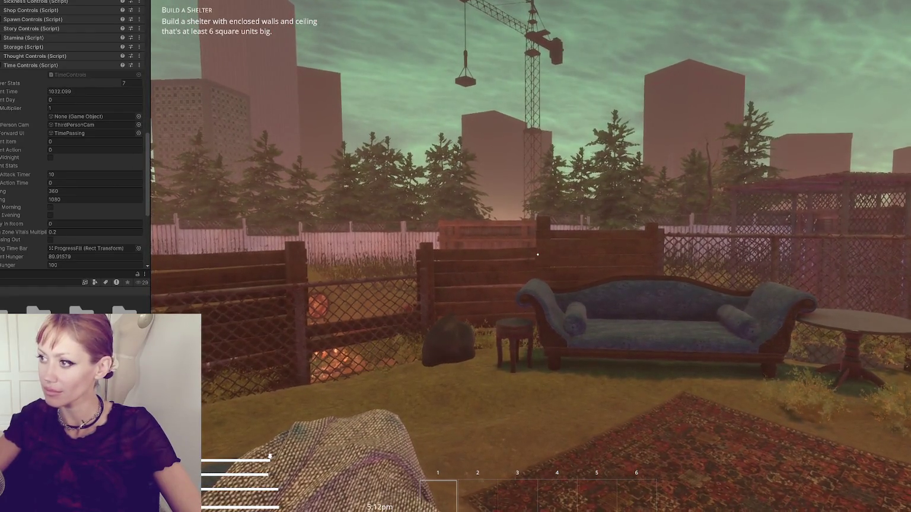
pyautogui.press('w')
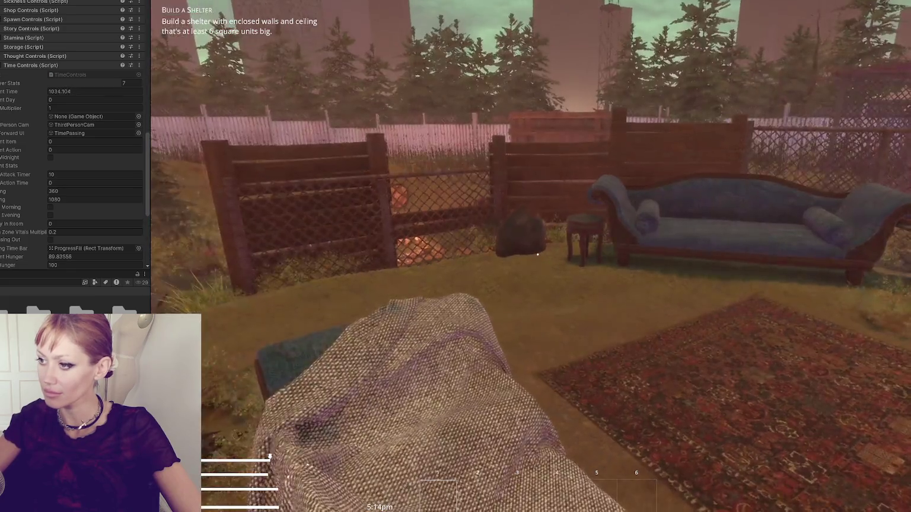
pyautogui.press('1')
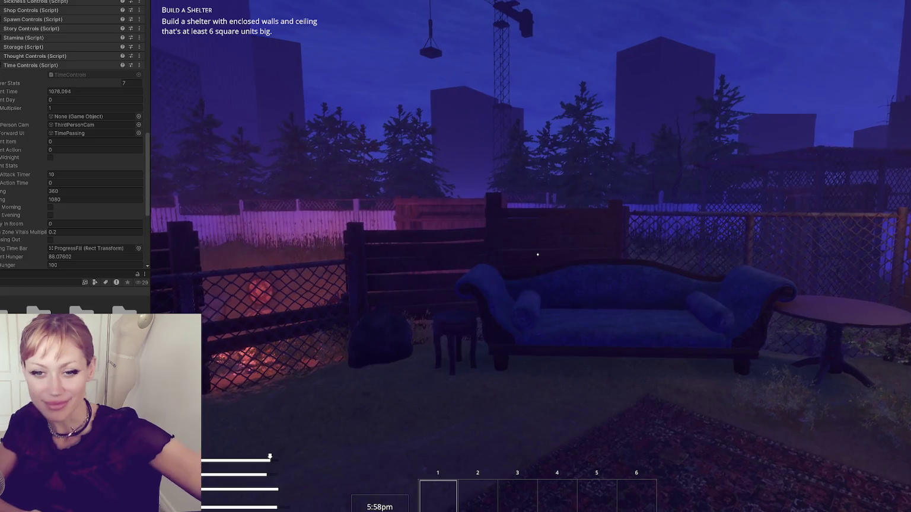
# Return to the dusk-lit shelter and scroll the Inspector down to the Light component
pyautogui.moveTo(537, 255)
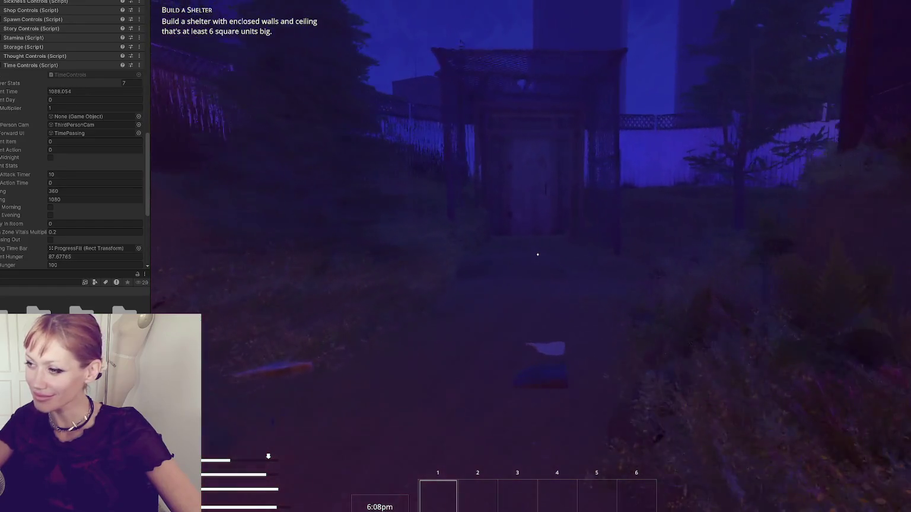
pyautogui.press('w')
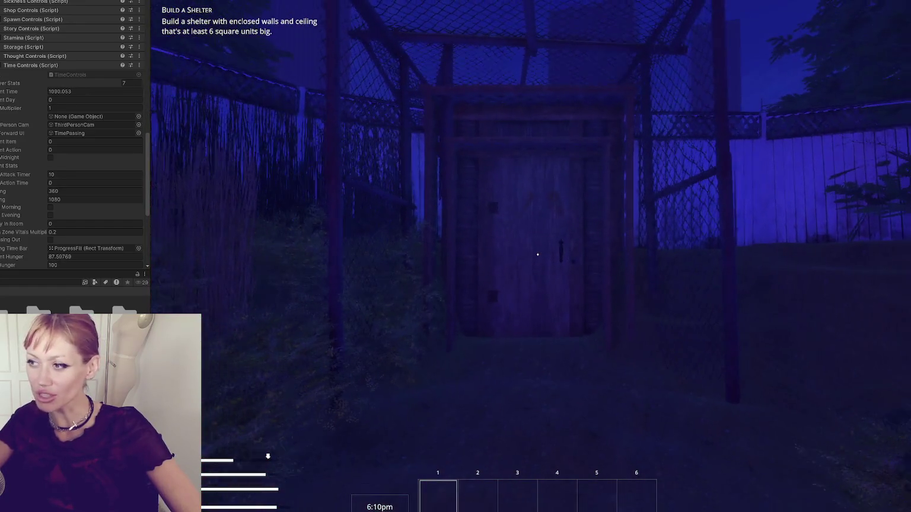
pyautogui.press('s')
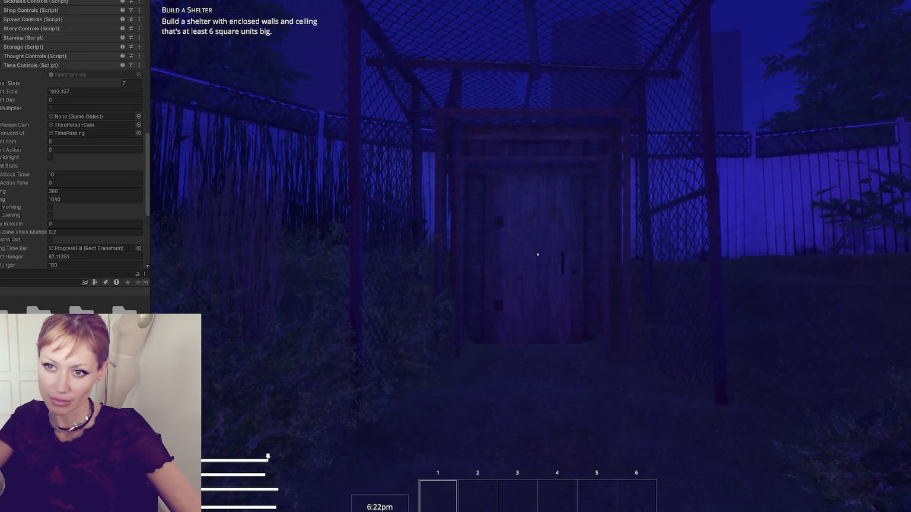
pyautogui.scroll(-10, 71, 136)
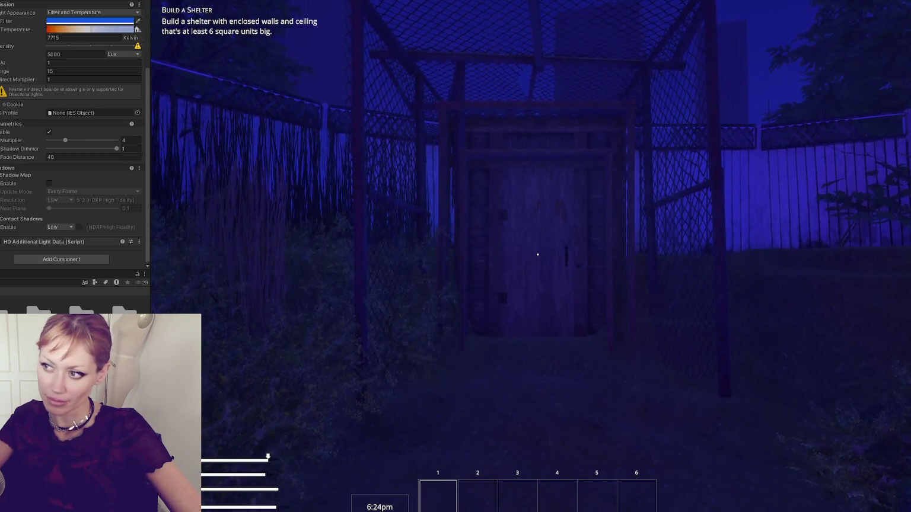
# Change the light's Intensity from 5000 to 50000 lux
pyautogui.press('s')
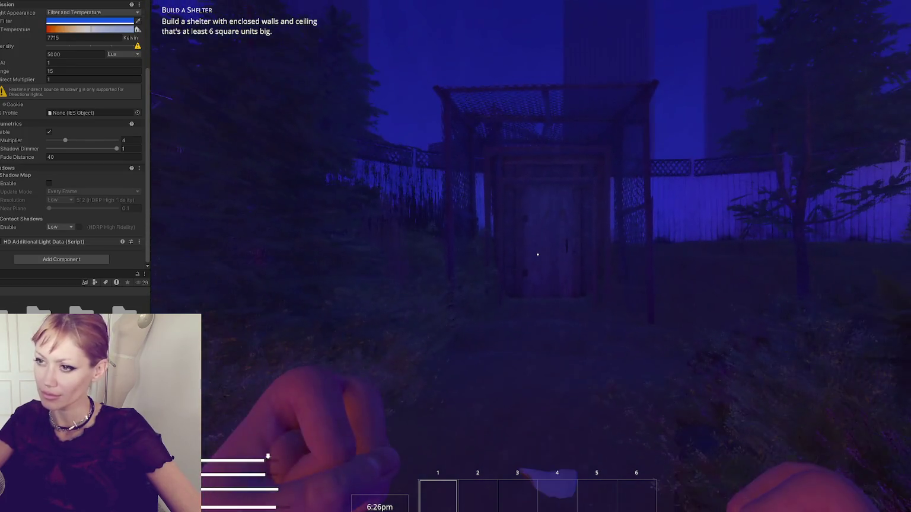
pyautogui.click(52, 54)
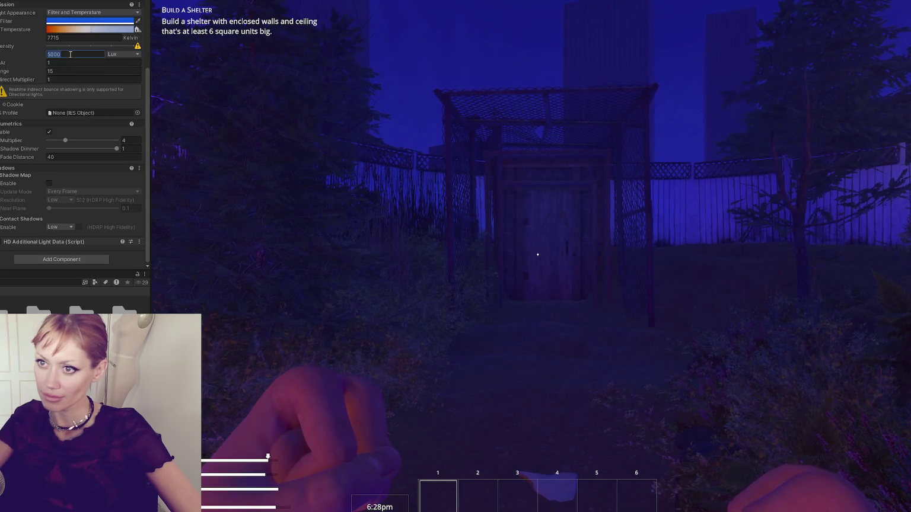
pyautogui.write('50000')
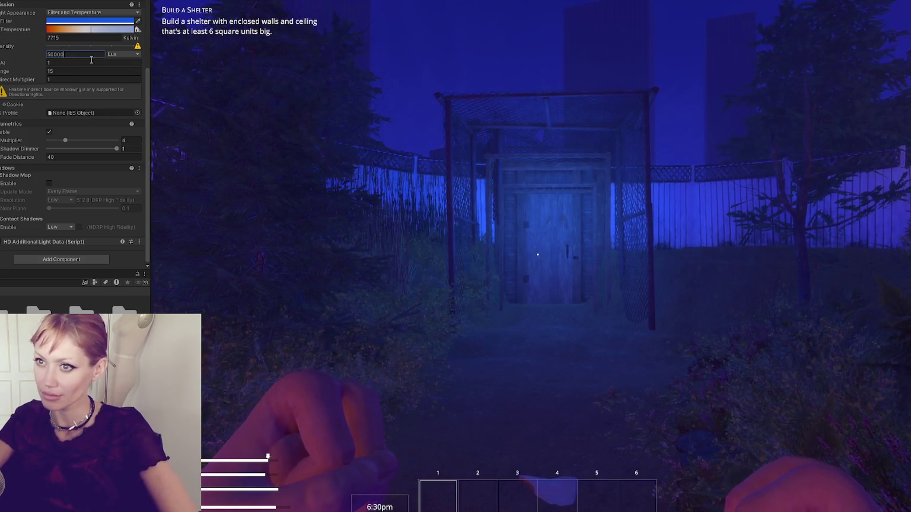
pyautogui.click(538, 255)
# Walk up to the blue-lit shelter door and open it
pyautogui.press('w')
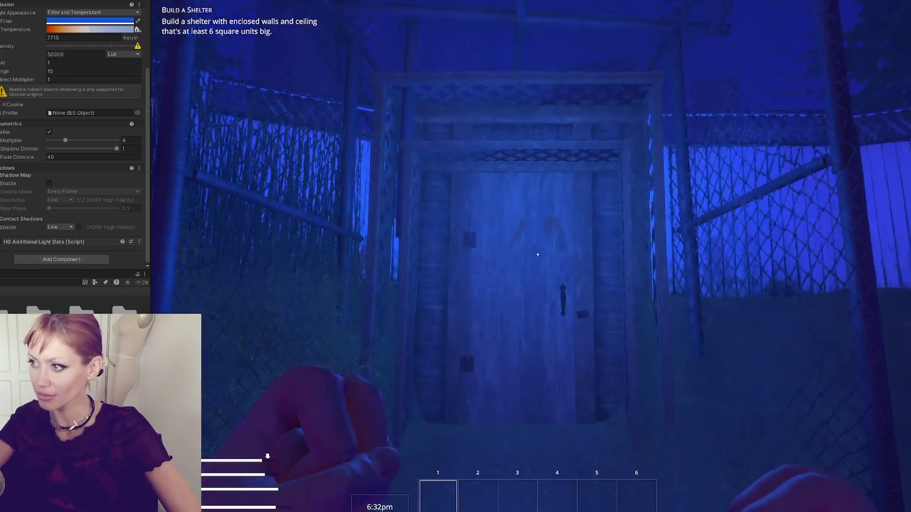
pyautogui.moveTo(537, 255)
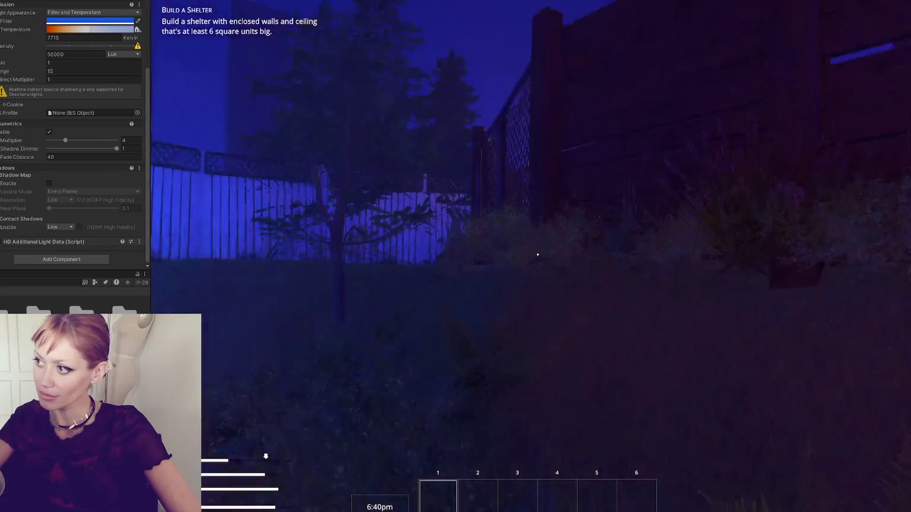
pyautogui.press('w')
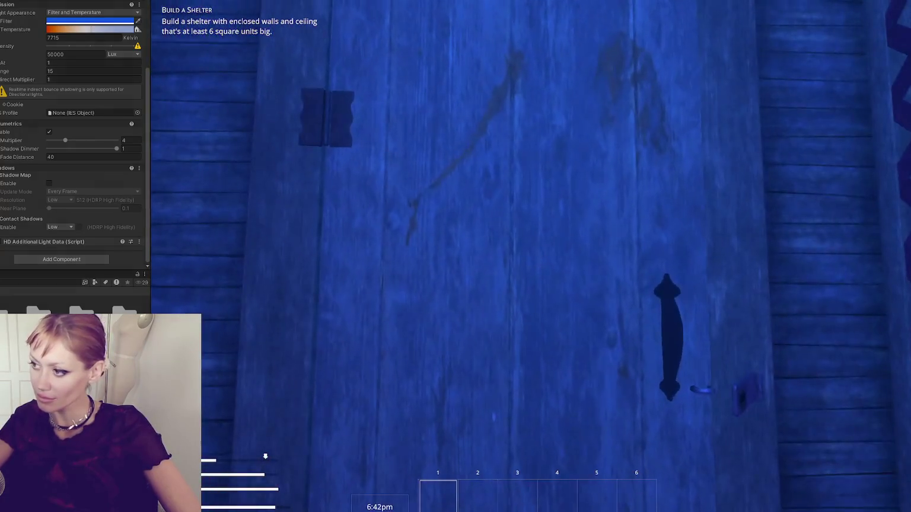
pyautogui.press('e')
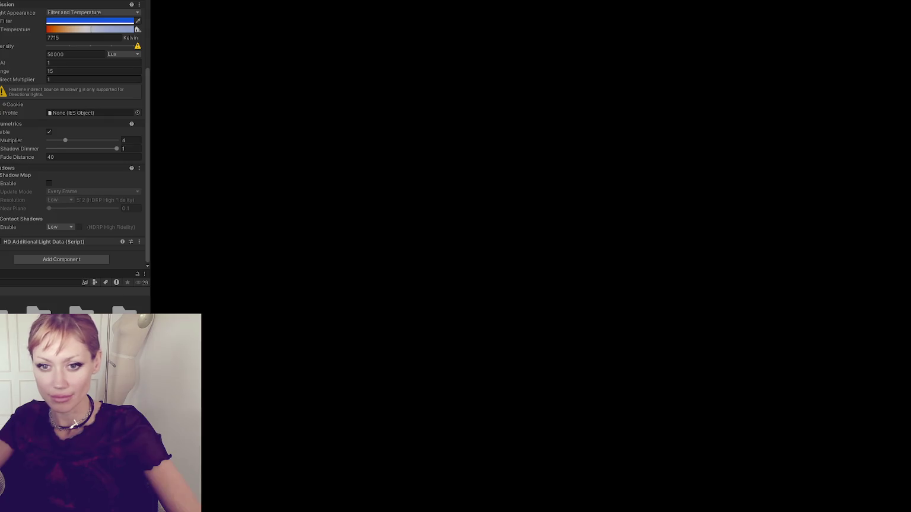
# Walk out through the corridor, set the Point Light Intensity to 80000 lux, and walk into the cage
pyautogui.press('w')
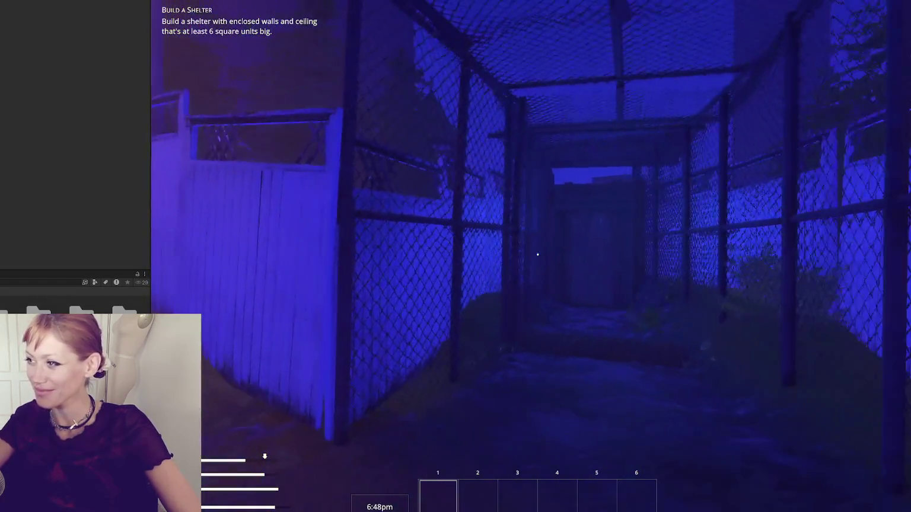
pyautogui.press('s')
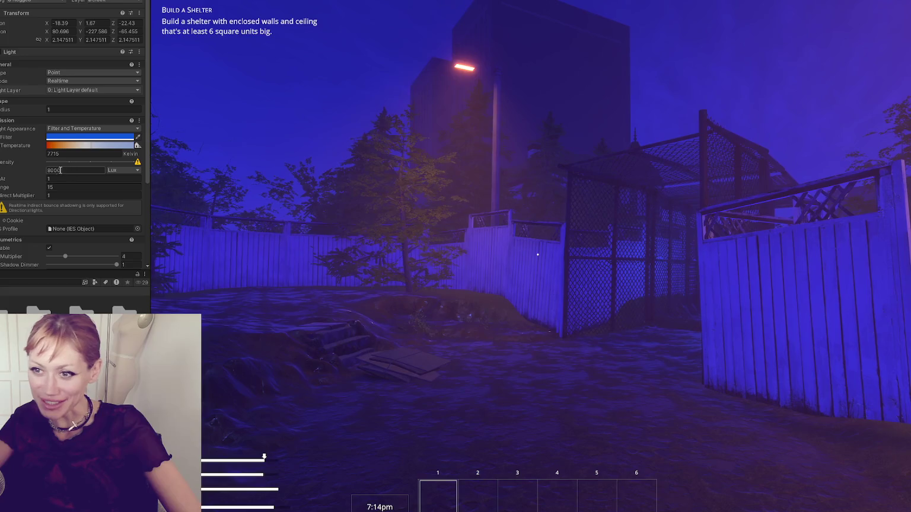
pyautogui.click(91, 171)
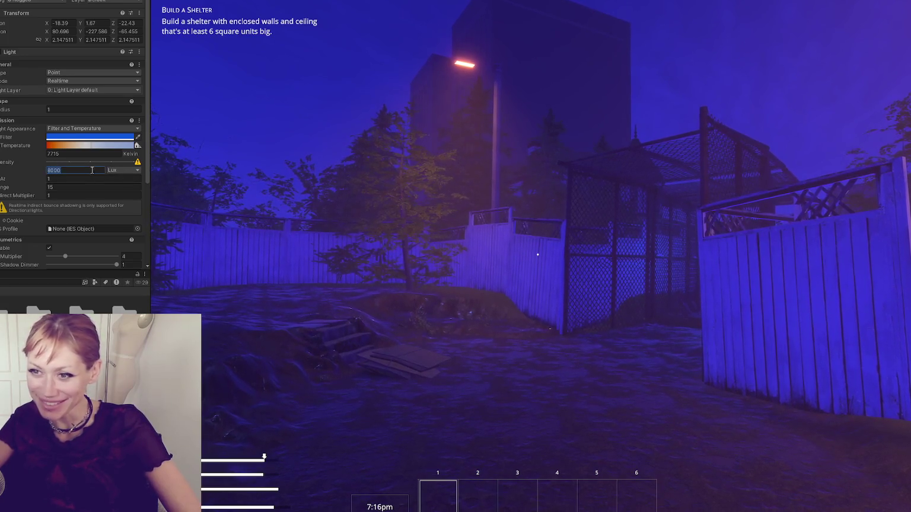
pyautogui.write('80000')
pyautogui.press('Return')
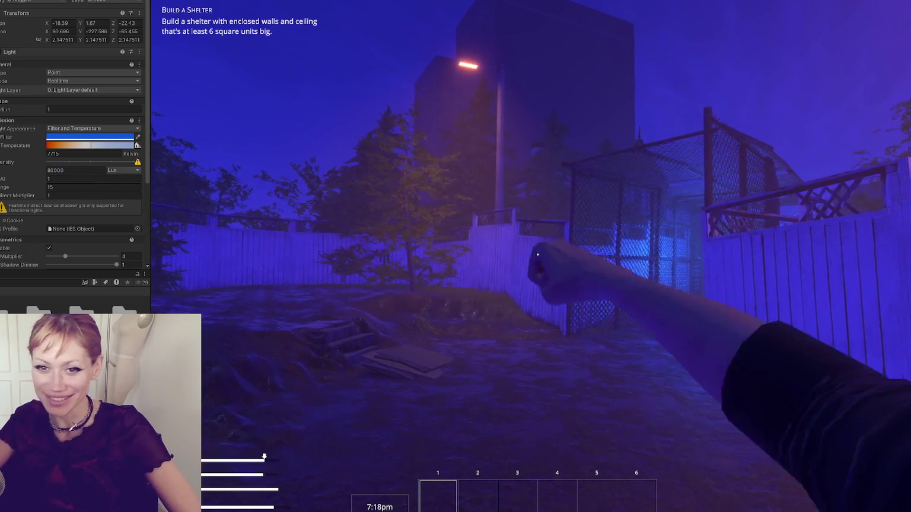
pyautogui.press('w')
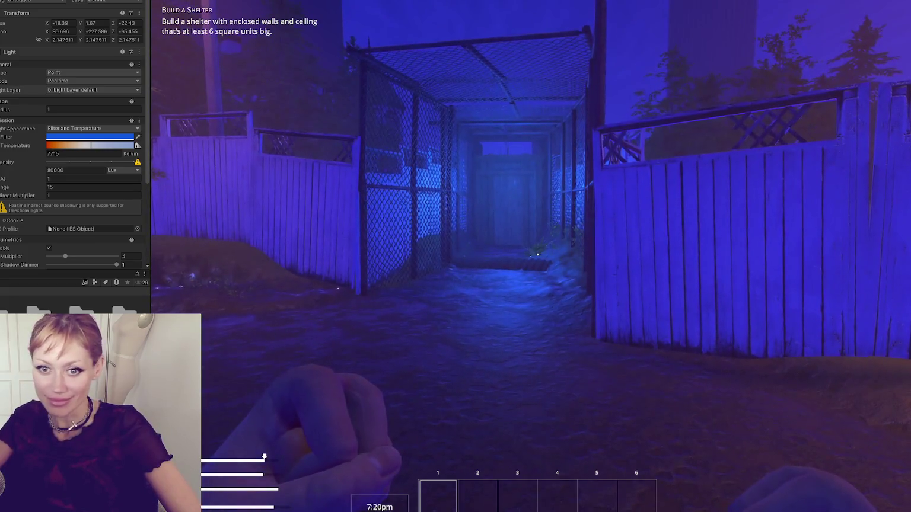